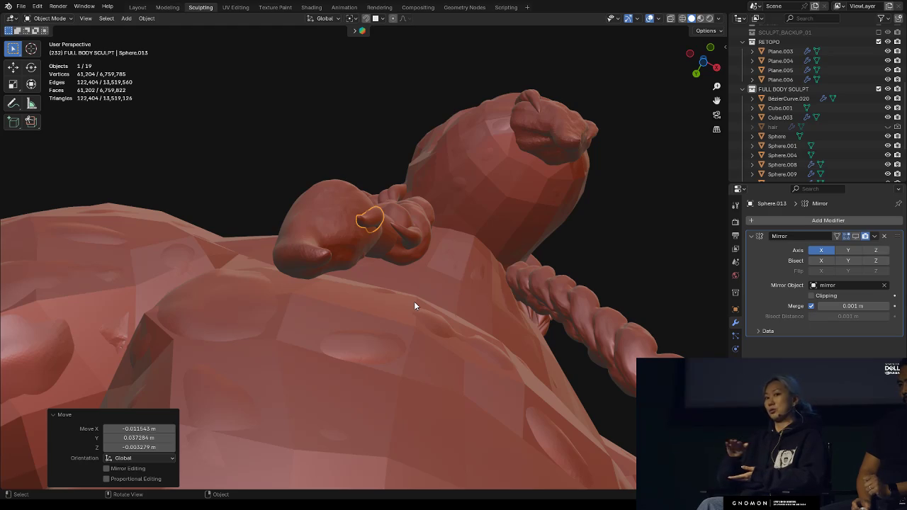
Put the claw-shaped braid tip Sphere.008 into Sculpt Mode with the Clay Strips brush
{"action": "mouse_move", "coordinate": [423, 246]}
{"action": "middle_mouse_down"}
{"action": "mouse_move", "coordinate": [388, 251]}
{"action": "mouse_move", "coordinate": [357, 199]}
{"action": "mouse_move", "coordinate": [458, 263]}
{"action": "middle_mouse_up"}
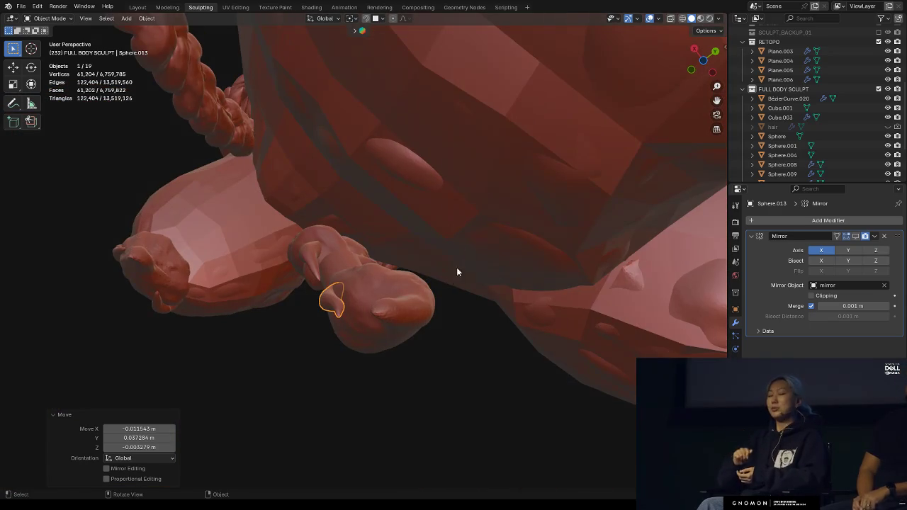
{"action": "left_click", "coordinate": [404, 314]}
{"action": "key", "text": "ctrl+Tab"}
{"action": "left_click", "coordinate": [435, 415]}
{"action": "mouse_move", "coordinate": [436, 414]}
{"action": "middle_mouse_down"}
{"action": "mouse_move", "coordinate": [359, 334]}
{"action": "mouse_move", "coordinate": [484, 320]}
{"action": "middle_mouse_up"}
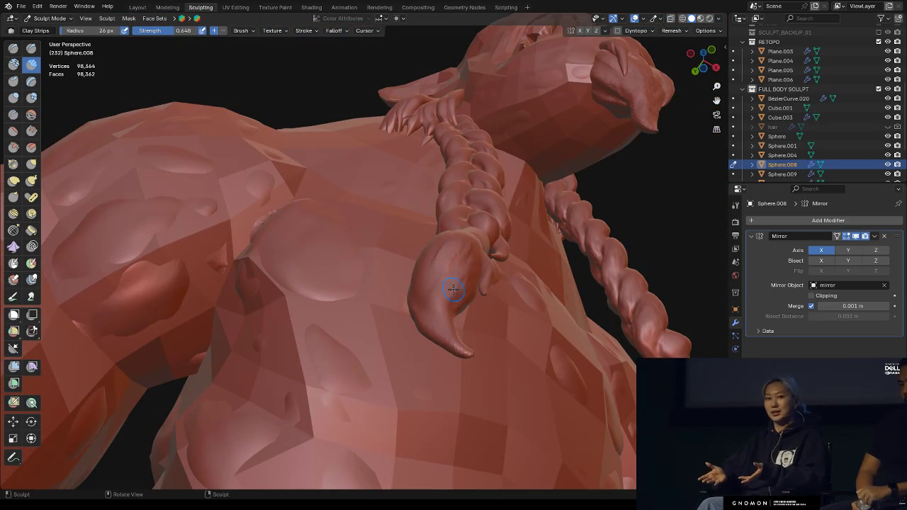
Add Clay Strips strokes along the claw surface of the braid tip
{"action": "middle_click_drag", "start_coordinate": [425, 300], "coordinate": [479, 337]}
{"action": "left_click_drag", "start_coordinate": [429, 361], "coordinate": [428, 371]}
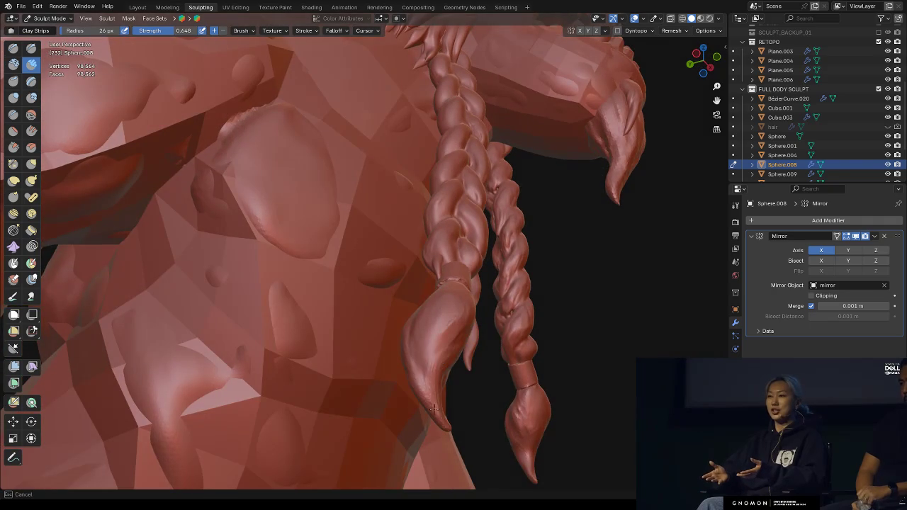
{"action": "middle_click_drag", "start_coordinate": [428, 371], "coordinate": [446, 355]}
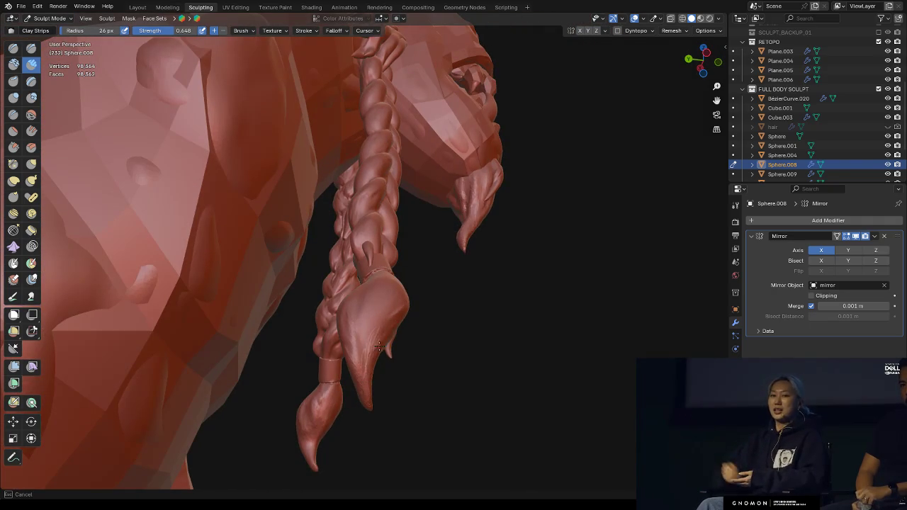
{"action": "left_click_drag", "start_coordinate": [366, 381], "coordinate": [376, 352]}
{"action": "mouse_move", "coordinate": [376, 352]}
{"action": "middle_mouse_down"}
{"action": "mouse_move", "coordinate": [405, 334]}
{"action": "mouse_move", "coordinate": [346, 401]}
{"action": "middle_mouse_up"}
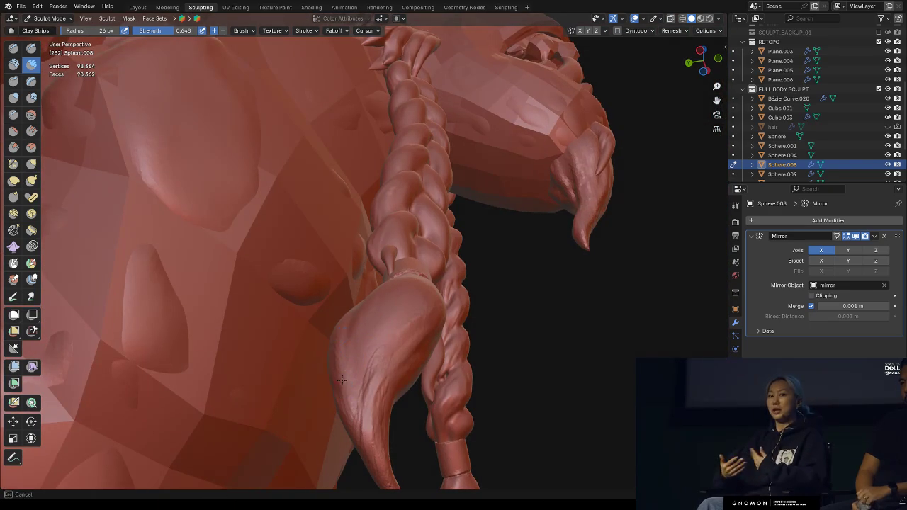
Inspect the textured claw tips on both braids and return to Object Mode
{"action": "mouse_move", "coordinate": [340, 388]}
{"action": "middle_mouse_down"}
{"action": "mouse_move", "coordinate": [361, 366]}
{"action": "mouse_move", "coordinate": [347, 306]}
{"action": "mouse_move", "coordinate": [337, 346]}
{"action": "middle_mouse_up"}
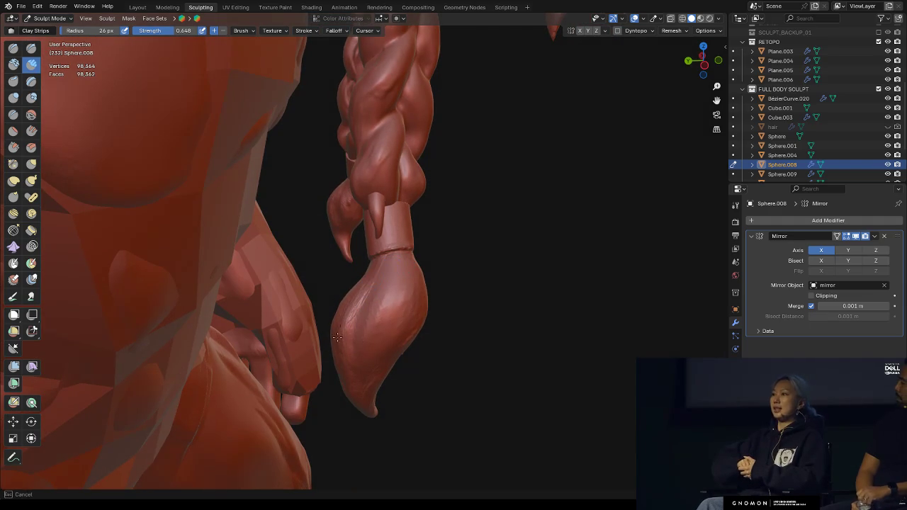
{"action": "middle_click_drag", "start_coordinate": [362, 337], "coordinate": [355, 348]}
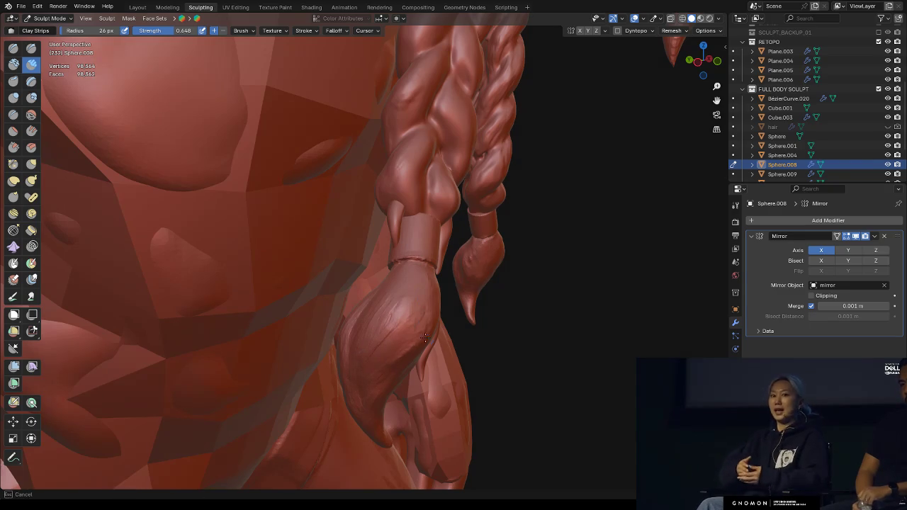
{"action": "middle_click_drag", "start_coordinate": [362, 372], "coordinate": [387, 367]}
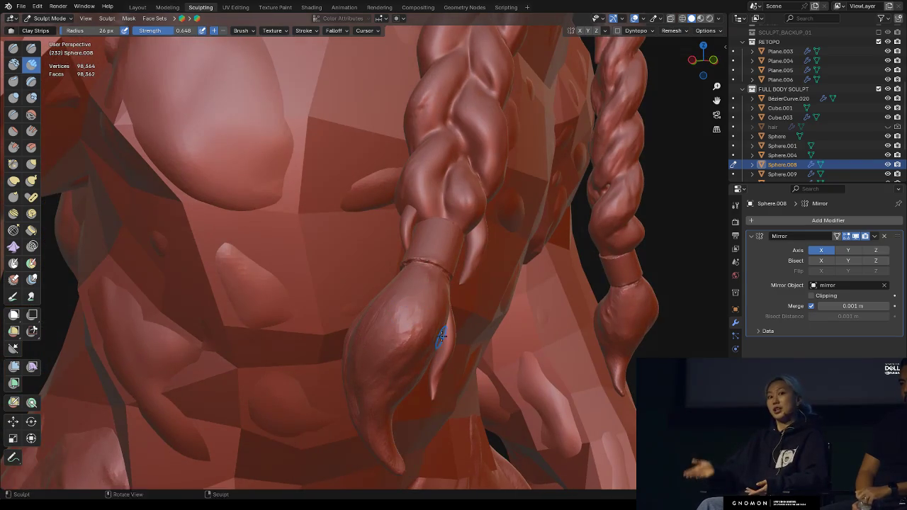
{"action": "middle_click_drag", "start_coordinate": [435, 324], "coordinate": [397, 300]}
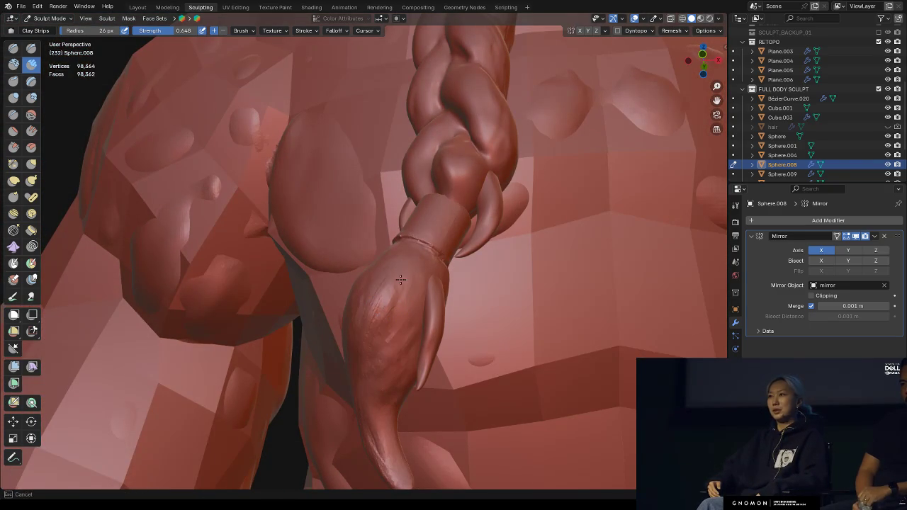
{"action": "mouse_move", "coordinate": [449, 274]}
{"action": "middle_mouse_down"}
{"action": "mouse_move", "coordinate": [406, 301]}
{"action": "mouse_move", "coordinate": [501, 344]}
{"action": "middle_mouse_up"}
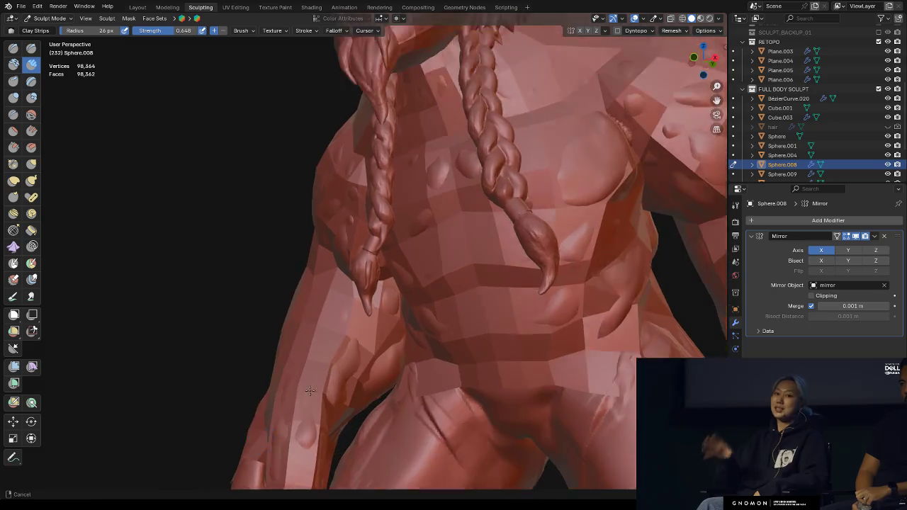
{"action": "key", "text": "ctrl+Tab"}
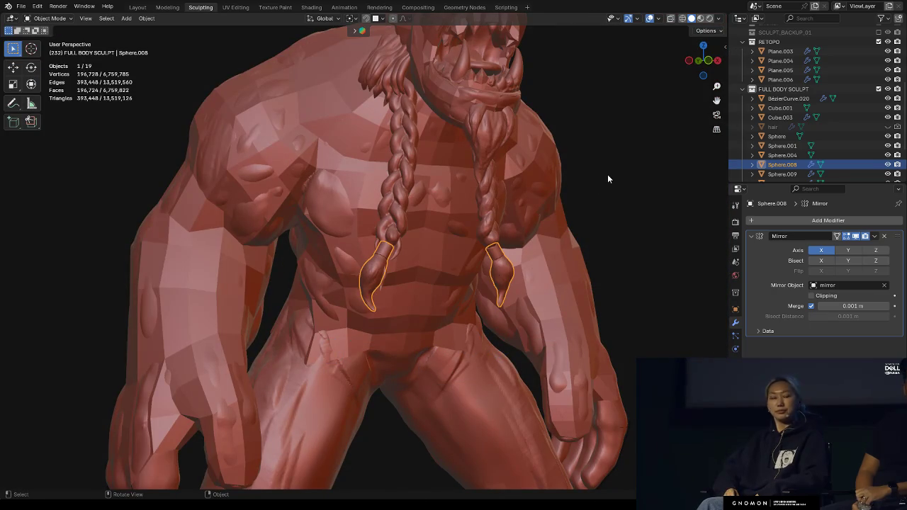
Deselect the braid tips and reframe the orc from the front
{"action": "left_click", "coordinate": [601, 182]}
{"action": "middle_click_drag", "start_coordinate": [601, 182], "coordinate": [455, 274]}
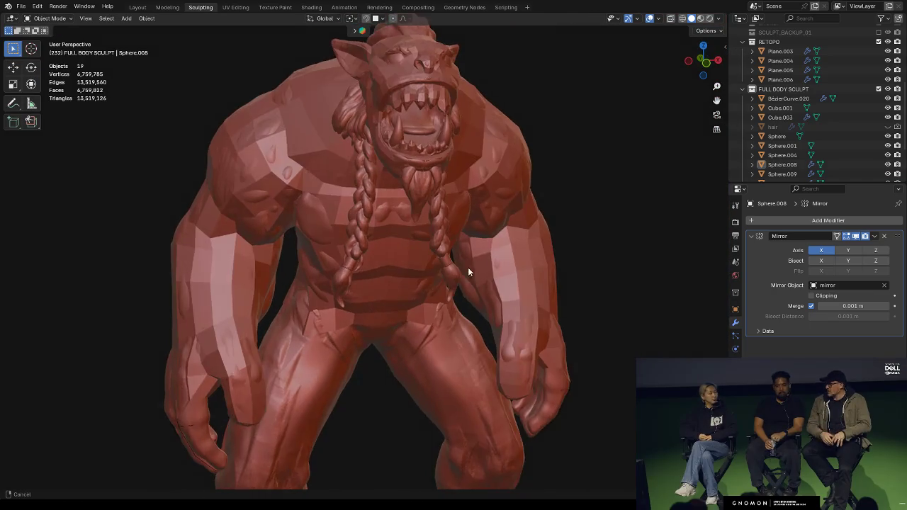
{"action": "scroll", "coordinate": [439, 283], "scroll_direction": "up", "scroll_amount": 2}
{"action": "scroll", "coordinate": [397, 291], "scroll_direction": "up", "scroll_amount": 3}
{"action": "scroll", "coordinate": [425, 255], "scroll_direction": "up", "scroll_amount": 3}
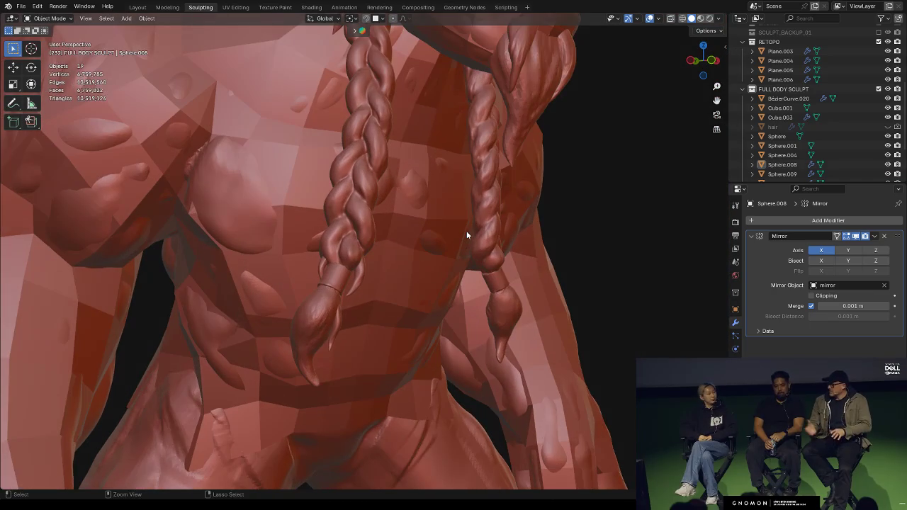
Select the braid tip together with the braid strand and small claw pieces
{"action": "left_click", "coordinate": [336, 321]}
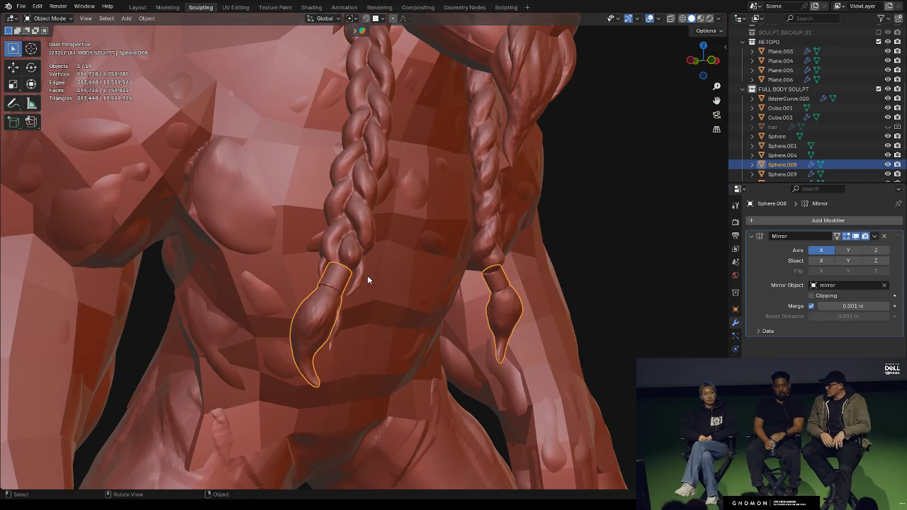
{"action": "left_click", "coordinate": [358, 268]}
{"action": "left_click", "coordinate": [359, 273]}
{"action": "left_click", "coordinate": [328, 264], "text": "shift"}
{"action": "left_click", "coordinate": [338, 320], "text": "shift"}
{"action": "middle_click_drag", "start_coordinate": [401, 273], "coordinate": [504, 232]}
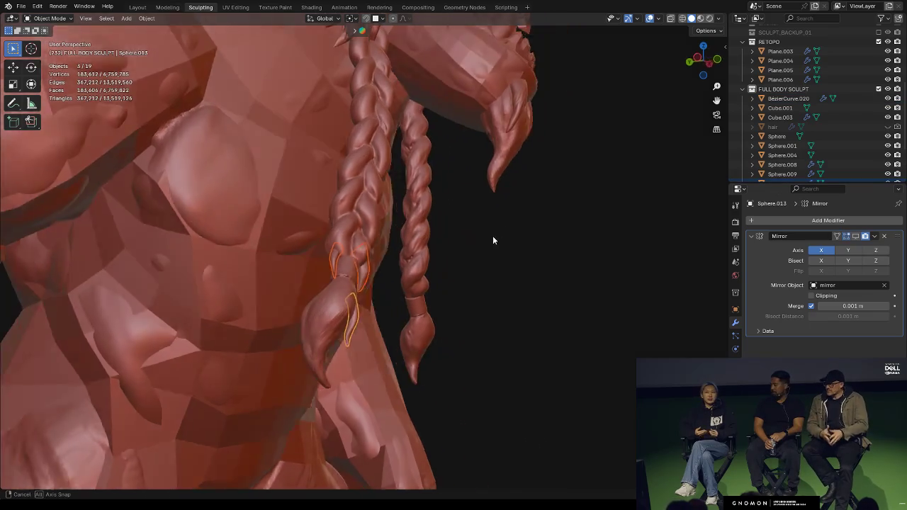
Join the selected braid pieces into one object with Ctrl+J, then deselect everything
{"action": "key", "text": "ctrl+j"}
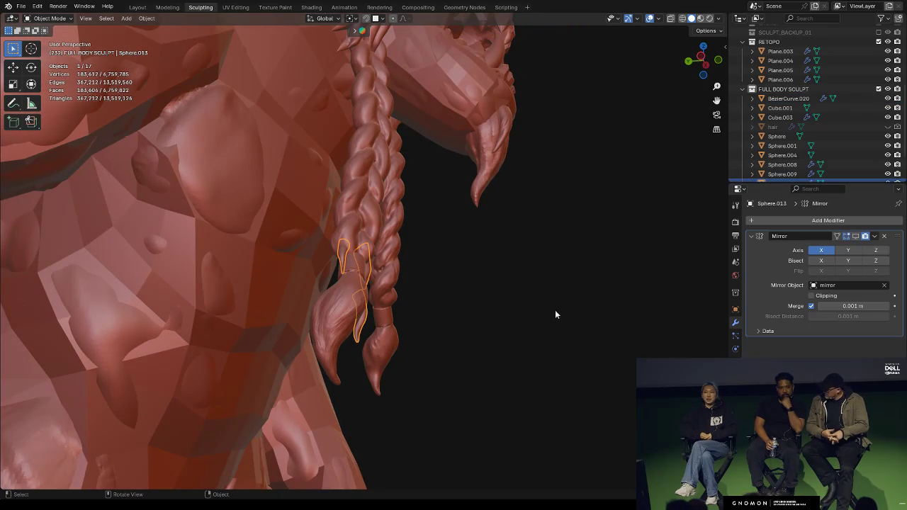
{"action": "middle_click_drag", "start_coordinate": [554, 315], "coordinate": [515, 312]}
{"action": "left_click", "coordinate": [515, 312]}
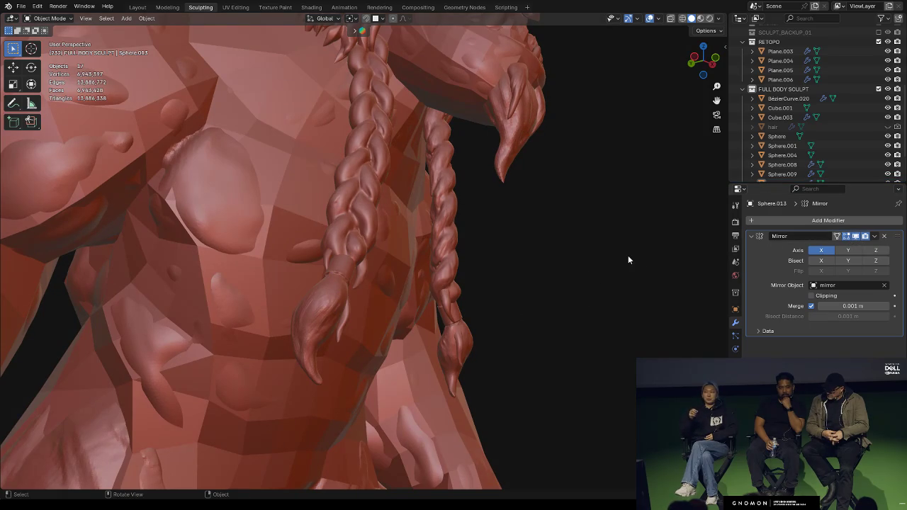
{"action": "middle_click_drag", "start_coordinate": [628, 260], "coordinate": [531, 247]}
{"action": "scroll", "coordinate": [377, 368], "scroll_direction": "down", "scroll_amount": 4}
{"action": "scroll", "coordinate": [475, 294], "scroll_direction": "up", "scroll_amount": 1}
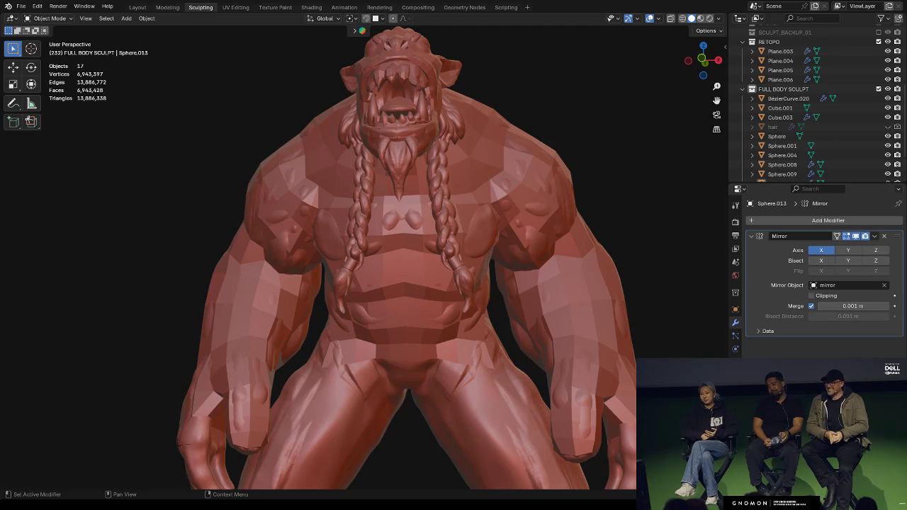
{"action": "middle_click_drag", "start_coordinate": [503, 277], "coordinate": [549, 272]}
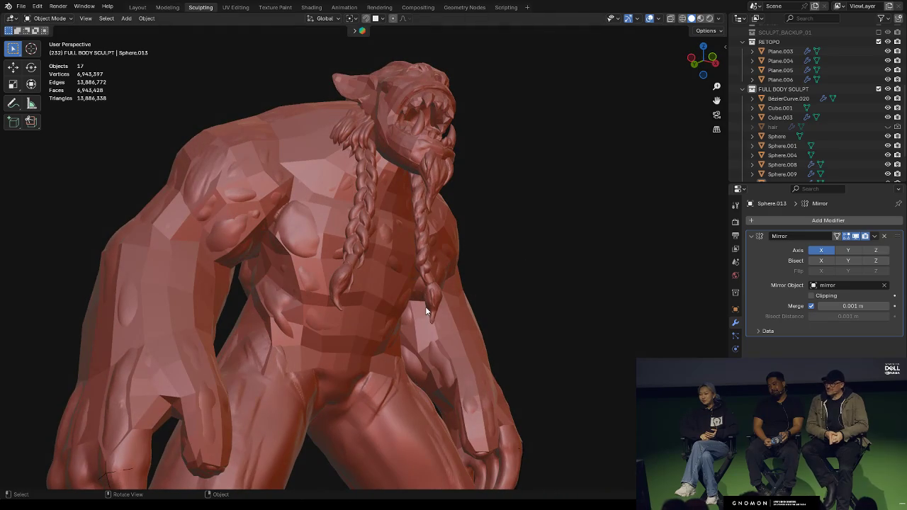
{"action": "mouse_move", "coordinate": [425, 306]}
{"action": "middle_mouse_down"}
{"action": "mouse_move", "coordinate": [466, 280]}
{"action": "mouse_move", "coordinate": [497, 323]}
{"action": "middle_mouse_up"}
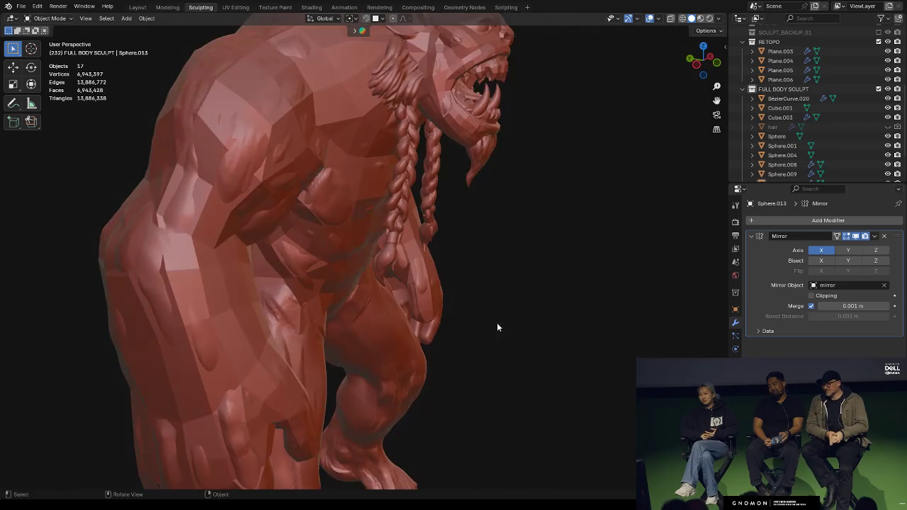
{"action": "scroll", "coordinate": [489, 358], "scroll_direction": "down", "scroll_amount": 2}
{"action": "mouse_move", "coordinate": [468, 356]}
{"action": "middle_mouse_down"}
{"action": "mouse_move", "coordinate": [455, 336]}
{"action": "mouse_move", "coordinate": [407, 302]}
{"action": "mouse_move", "coordinate": [427, 394]}
{"action": "mouse_move", "coordinate": [427, 320]}
{"action": "mouse_move", "coordinate": [418, 379]}
{"action": "middle_mouse_up"}
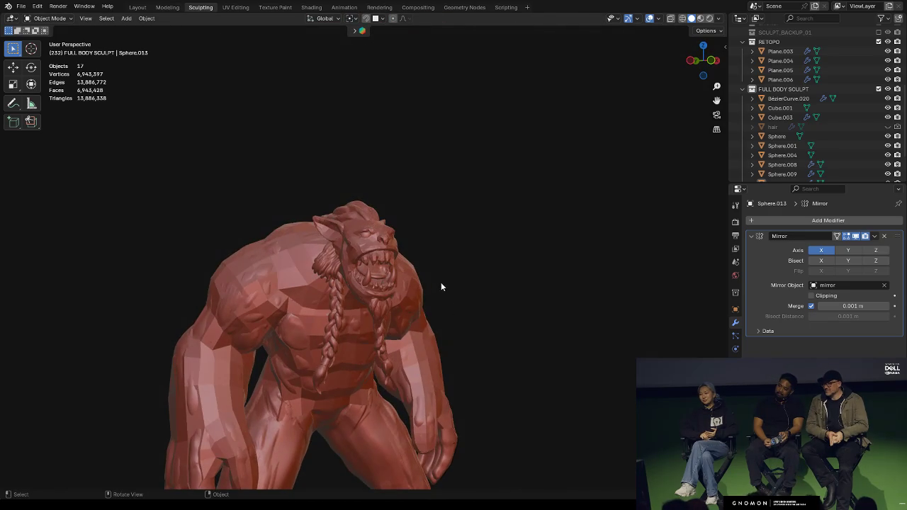
{"action": "middle_click_drag", "start_coordinate": [443, 283], "coordinate": [426, 290]}
{"action": "scroll", "coordinate": [490, 252], "scroll_direction": "up", "scroll_amount": 2}
{"action": "mouse_move", "coordinate": [490, 253]}
{"action": "middle_mouse_down"}
{"action": "mouse_move", "coordinate": [497, 263]}
{"action": "mouse_move", "coordinate": [477, 264]}
{"action": "middle_mouse_up"}
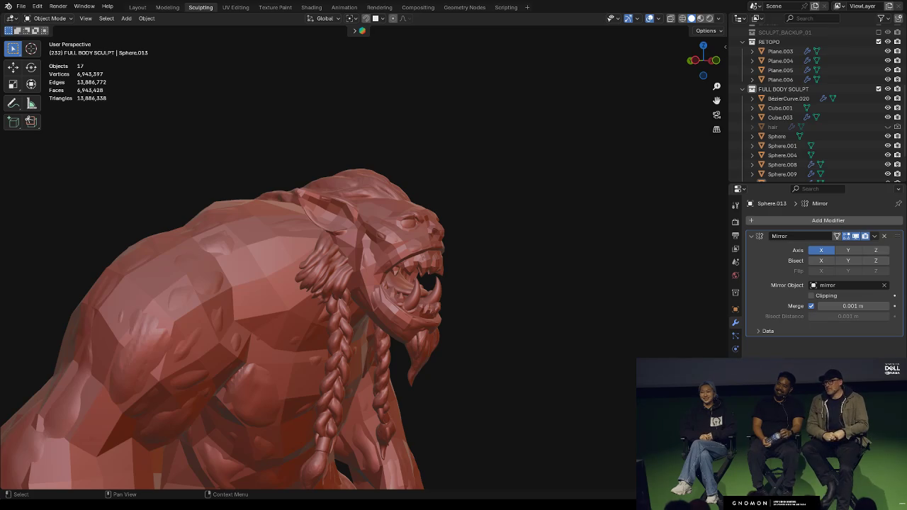
{"action": "mouse_move", "coordinate": [358, 309]}
{"action": "middle_mouse_down"}
{"action": "mouse_move", "coordinate": [371, 309]}
{"action": "mouse_move", "coordinate": [380, 290]}
{"action": "middle_mouse_up"}
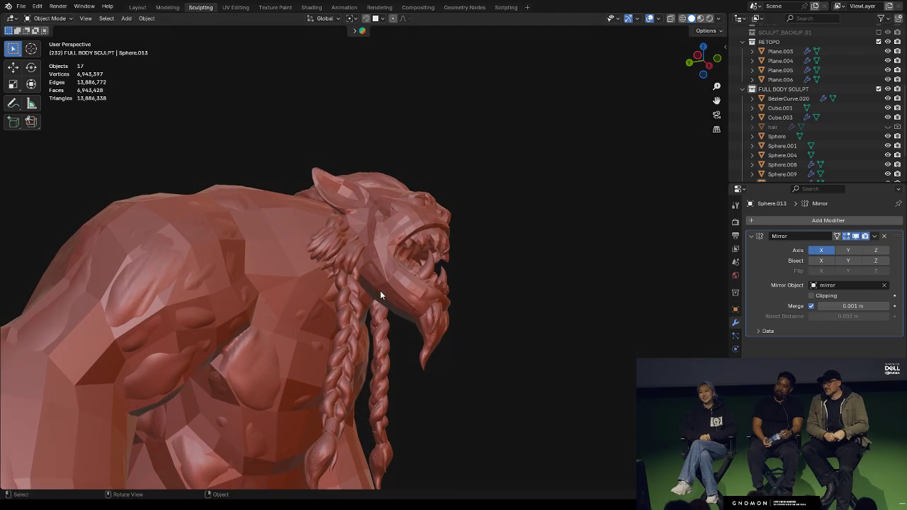
{"action": "mouse_move", "coordinate": [464, 352]}
{"action": "middle_mouse_down"}
{"action": "mouse_move", "coordinate": [416, 379]}
{"action": "mouse_move", "coordinate": [433, 320]}
{"action": "mouse_move", "coordinate": [396, 331]}
{"action": "mouse_move", "coordinate": [424, 310]}
{"action": "mouse_move", "coordinate": [365, 320]}
{"action": "mouse_move", "coordinate": [450, 247]}
{"action": "middle_mouse_up"}
Put the braid tip object into Sculpt Mode, framed from a low front view
{"action": "left_click", "coordinate": [356, 328]}
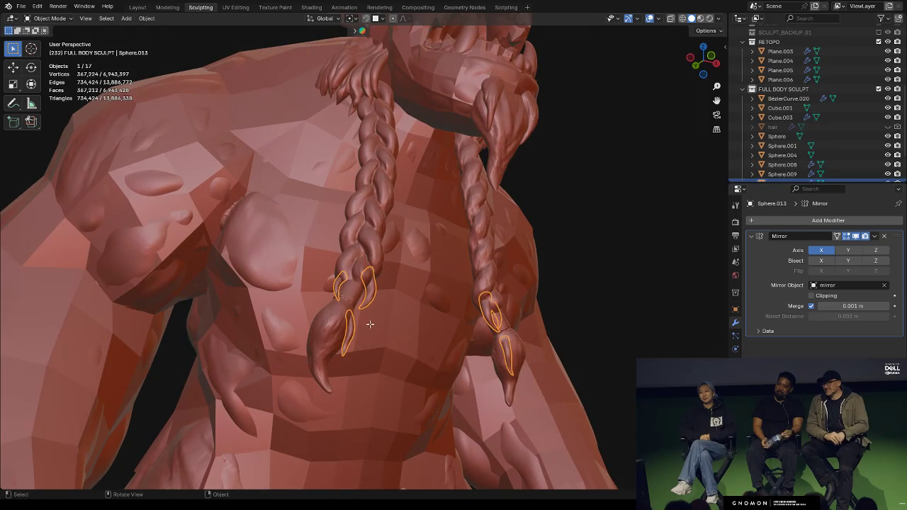
{"action": "key", "text": "Tab"}
{"action": "key", "text": "ctrl+Tab"}
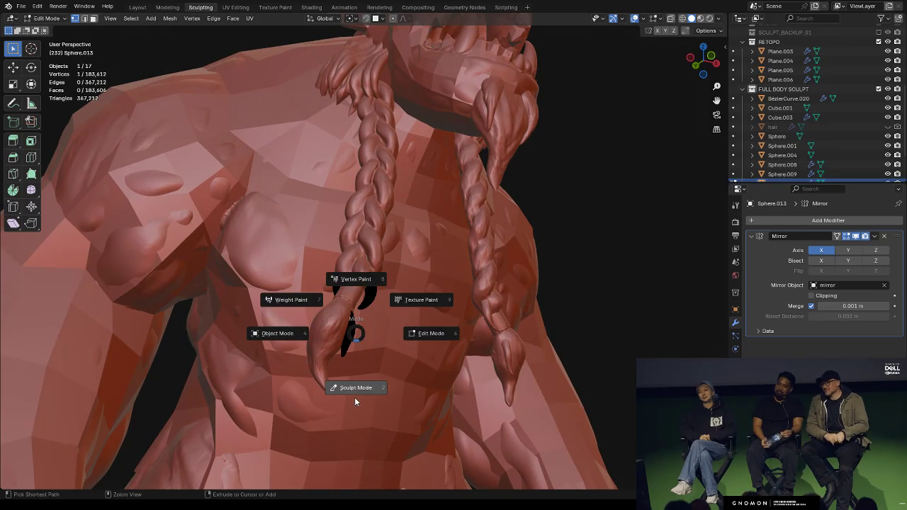
{"action": "left_click", "coordinate": [355, 399]}
{"action": "mouse_move", "coordinate": [354, 330]}
{"action": "middle_mouse_down"}
{"action": "mouse_move", "coordinate": [326, 353]}
{"action": "mouse_move", "coordinate": [365, 298]}
{"action": "middle_mouse_up"}
{"action": "scroll", "coordinate": [365, 298], "scroll_direction": "up", "scroll_amount": 3}
Pull the braid tip into shape with the Grab brush at 71 px, then 107 px
{"action": "key", "text": "f"}
{"action": "left_click", "coordinate": [387, 283]}
{"action": "left_click_drag", "start_coordinate": [385, 274], "coordinate": [394, 264]}
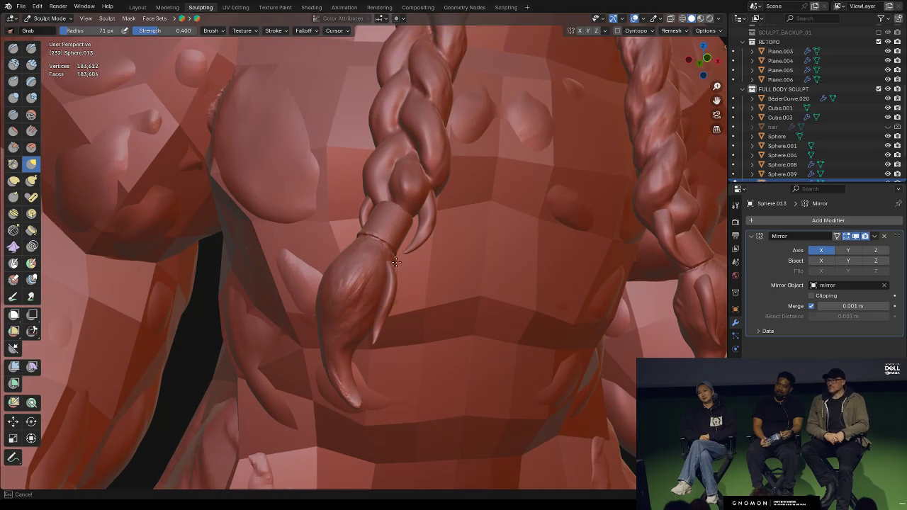
{"action": "mouse_move", "coordinate": [395, 280]}
{"action": "middle_mouse_down"}
{"action": "mouse_move", "coordinate": [345, 283]}
{"action": "mouse_move", "coordinate": [412, 258]}
{"action": "mouse_move", "coordinate": [344, 239]}
{"action": "middle_mouse_up"}
{"action": "key", "text": "f"}
{"action": "left_click", "coordinate": [263, 257]}
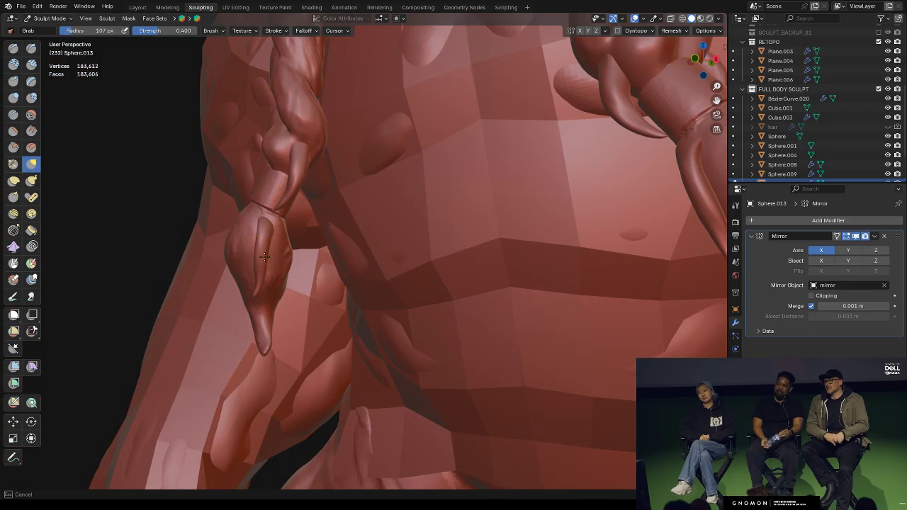
{"action": "left_click_drag", "start_coordinate": [263, 258], "coordinate": [267, 255]}
{"action": "middle_click_drag", "start_coordinate": [268, 255], "coordinate": [361, 253]}
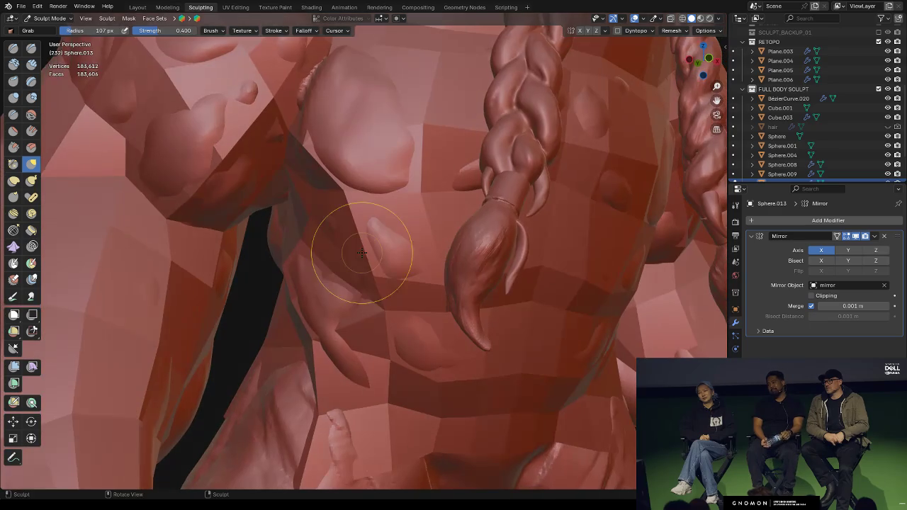
Nudge the upper bead and reshape the tip at 96 px, then return to Object Mode
{"action": "left_click_drag", "start_coordinate": [504, 233], "coordinate": [516, 227]}
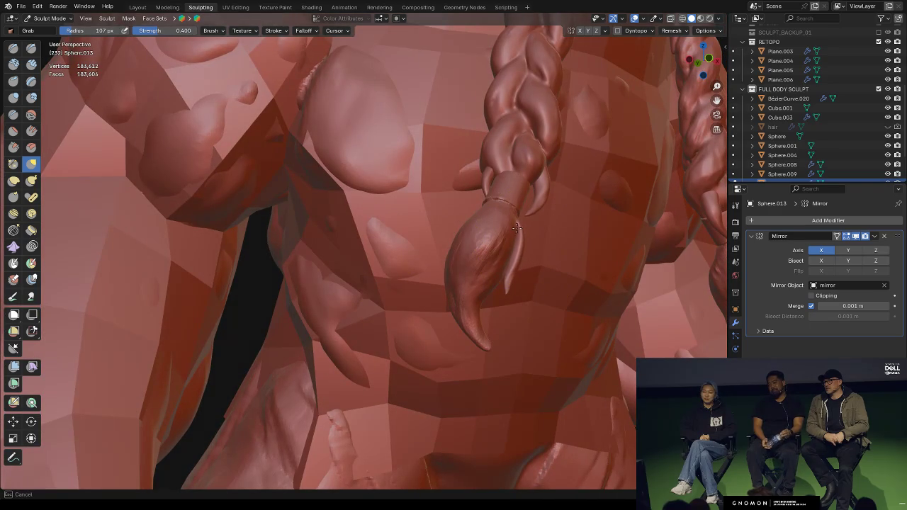
{"action": "middle_click_drag", "start_coordinate": [551, 197], "coordinate": [515, 238]}
{"action": "key", "text": "f"}
{"action": "left_click", "coordinate": [504, 244]}
{"action": "left_click_drag", "start_coordinate": [491, 270], "coordinate": [487, 257]}
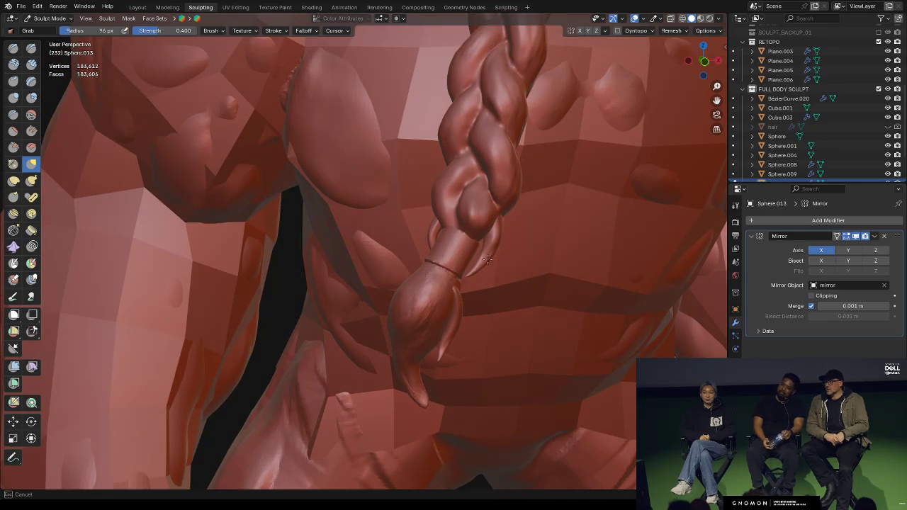
{"action": "key", "text": "ctrl+Tab"}
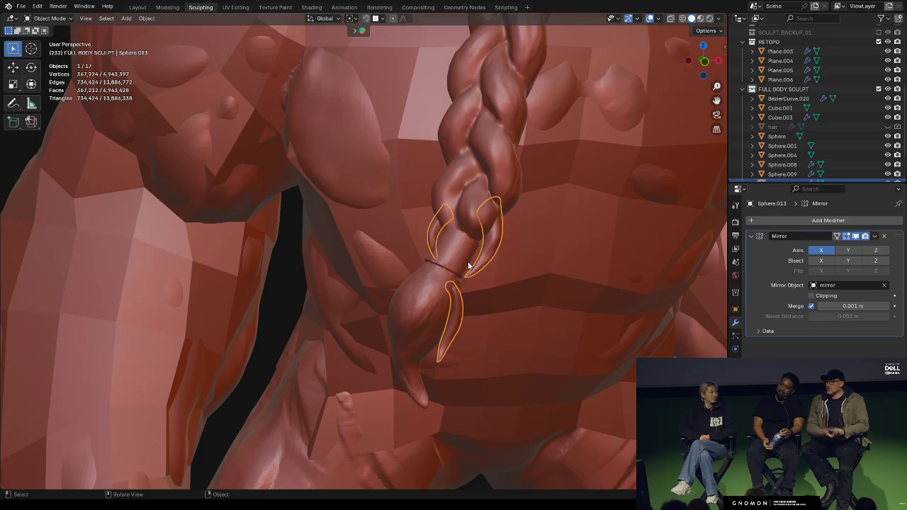
Zoom out, clear the braid selection, and orbit from side to front of the orc
{"action": "scroll", "coordinate": [468, 266], "scroll_direction": "down", "scroll_amount": 3}
{"action": "scroll", "coordinate": [476, 300], "scroll_direction": "down", "scroll_amount": 3}
{"action": "scroll", "coordinate": [330, 411], "scroll_direction": "down", "scroll_amount": 2}
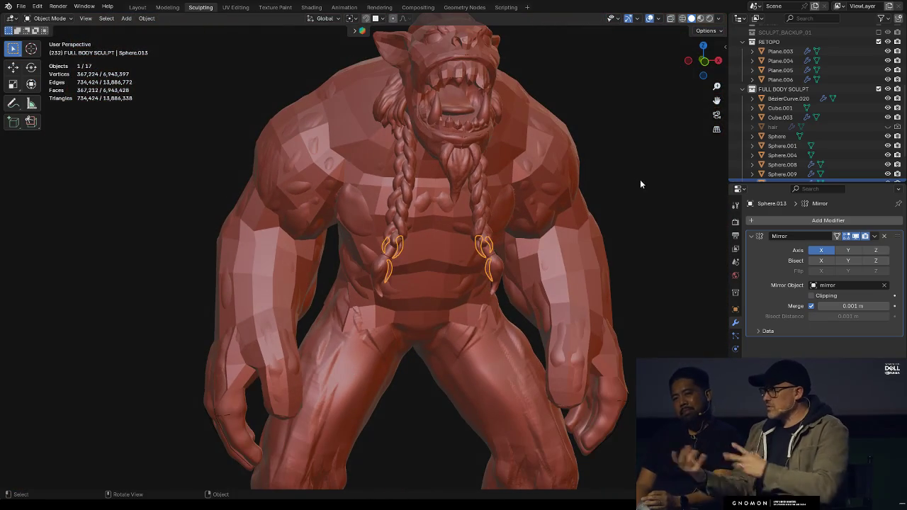
{"action": "left_click", "coordinate": [638, 183]}
{"action": "mouse_move", "coordinate": [540, 218]}
{"action": "middle_mouse_down"}
{"action": "mouse_move", "coordinate": [470, 273]}
{"action": "mouse_move", "coordinate": [464, 248]}
{"action": "mouse_move", "coordinate": [441, 290]}
{"action": "mouse_move", "coordinate": [485, 246]}
{"action": "mouse_move", "coordinate": [441, 283]}
{"action": "mouse_move", "coordinate": [431, 308]}
{"action": "middle_mouse_up"}
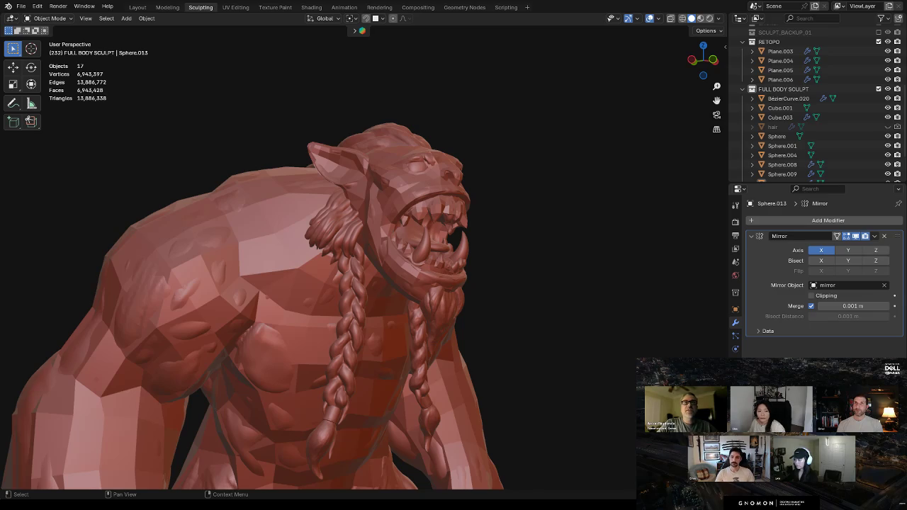
{"action": "mouse_move", "coordinate": [382, 219]}
{"action": "middle_mouse_down"}
{"action": "mouse_move", "coordinate": [456, 218]}
{"action": "mouse_move", "coordinate": [435, 294]}
{"action": "mouse_move", "coordinate": [445, 323]}
{"action": "mouse_move", "coordinate": [418, 275]}
{"action": "mouse_move", "coordinate": [437, 285]}
{"action": "mouse_move", "coordinate": [441, 251]}
{"action": "mouse_move", "coordinate": [429, 270]}
{"action": "mouse_move", "coordinate": [480, 293]}
{"action": "mouse_move", "coordinate": [398, 316]}
{"action": "mouse_move", "coordinate": [472, 308]}
{"action": "mouse_move", "coordinate": [510, 219]}
{"action": "mouse_move", "coordinate": [559, 196]}
{"action": "mouse_move", "coordinate": [527, 214]}
{"action": "mouse_move", "coordinate": [512, 237]}
{"action": "mouse_move", "coordinate": [516, 229]}
{"action": "mouse_move", "coordinate": [510, 277]}
{"action": "mouse_move", "coordinate": [547, 298]}
{"action": "mouse_move", "coordinate": [489, 257]}
{"action": "mouse_move", "coordinate": [436, 303]}
{"action": "middle_mouse_up"}
Make Plane.004 active to show its Shrinkwrap onto Cube.001, framing the orc's head
{"action": "left_click", "coordinate": [398, 312]}
{"action": "scroll", "coordinate": [479, 214], "scroll_direction": "down", "scroll_amount": 2}
{"action": "scroll", "coordinate": [423, 252], "scroll_direction": "down", "scroll_amount": 3}
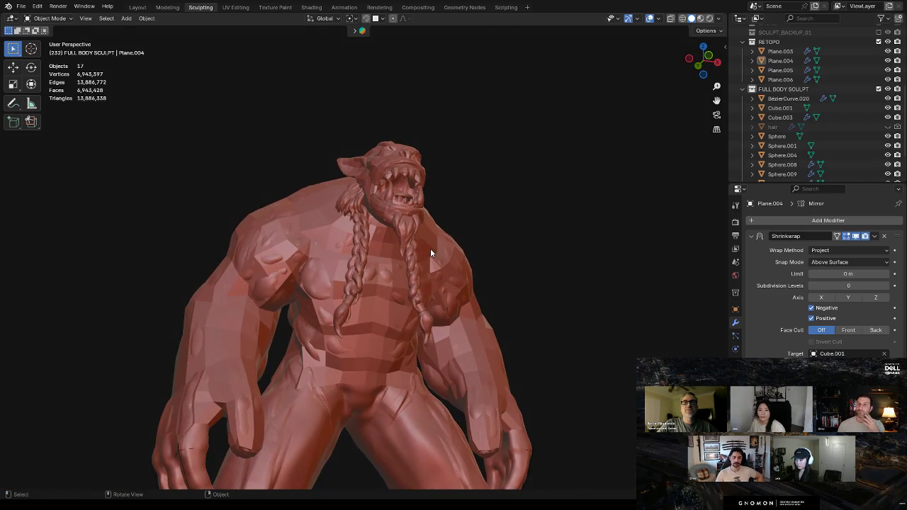
{"action": "middle_click_drag", "start_coordinate": [465, 220], "coordinate": [451, 235]}
{"action": "scroll", "coordinate": [525, 189], "scroll_direction": "up", "scroll_amount": 3}
{"action": "mouse_move", "coordinate": [525, 189]}
{"action": "middle_mouse_down"}
{"action": "mouse_move", "coordinate": [453, 251]}
{"action": "mouse_move", "coordinate": [512, 199]}
{"action": "middle_mouse_up"}
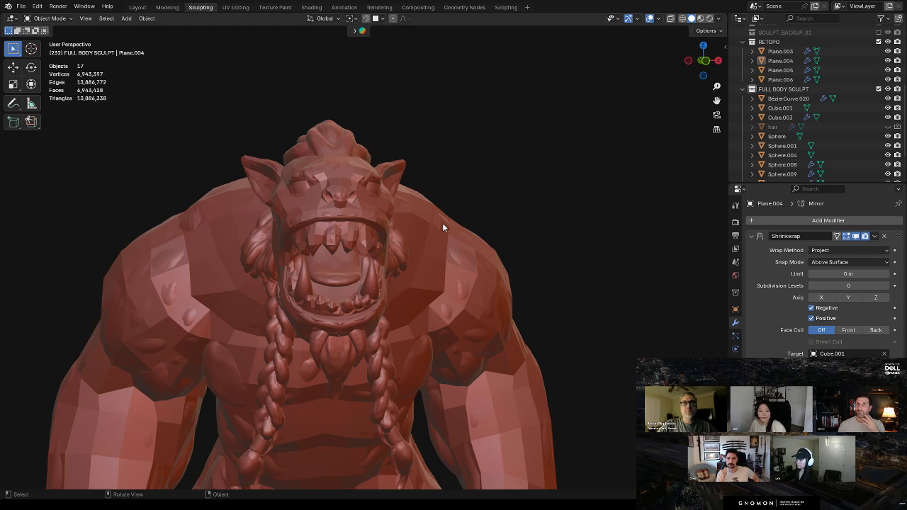
Orbit around the character's side and front, then select the hair mesh Cylinder.002
{"action": "middle_click_drag", "start_coordinate": [504, 202], "coordinate": [532, 197]}
{"action": "scroll", "coordinate": [386, 299], "scroll_direction": "down", "scroll_amount": 3}
{"action": "mouse_move", "coordinate": [394, 307]}
{"action": "middle_mouse_down"}
{"action": "mouse_move", "coordinate": [449, 245]}
{"action": "mouse_move", "coordinate": [428, 257]}
{"action": "mouse_move", "coordinate": [430, 285]}
{"action": "mouse_move", "coordinate": [463, 258]}
{"action": "mouse_move", "coordinate": [472, 217]}
{"action": "mouse_move", "coordinate": [492, 217]}
{"action": "mouse_move", "coordinate": [452, 261]}
{"action": "mouse_move", "coordinate": [467, 276]}
{"action": "mouse_move", "coordinate": [494, 249]}
{"action": "mouse_move", "coordinate": [436, 254]}
{"action": "mouse_move", "coordinate": [455, 244]}
{"action": "middle_mouse_up"}
{"action": "scroll", "coordinate": [428, 258], "scroll_direction": "up", "scroll_amount": 2}
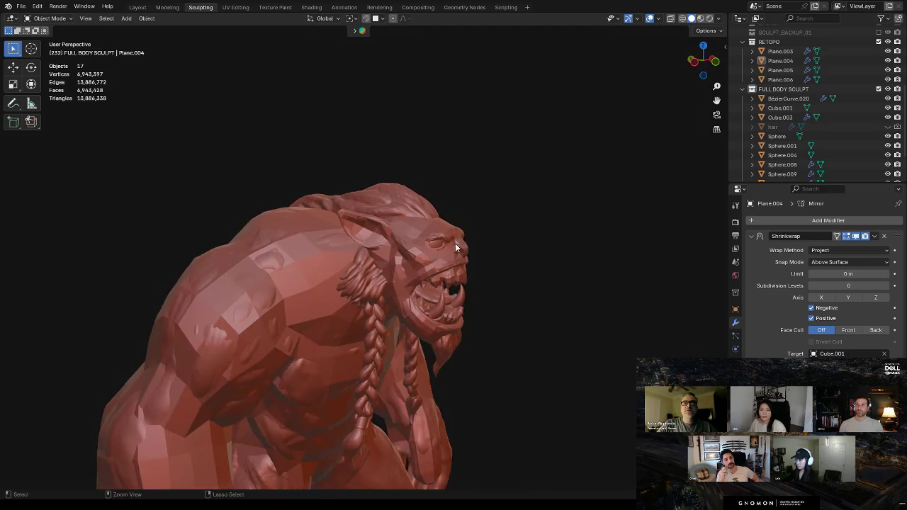
{"action": "scroll", "coordinate": [425, 256], "scroll_direction": "up", "scroll_amount": 3}
{"action": "left_click", "coordinate": [396, 282]}
Sculpt Cylinder.002 with a 78 px brush, reshaping the hair over the shoulder
{"action": "key", "text": "ctrl+Tab"}
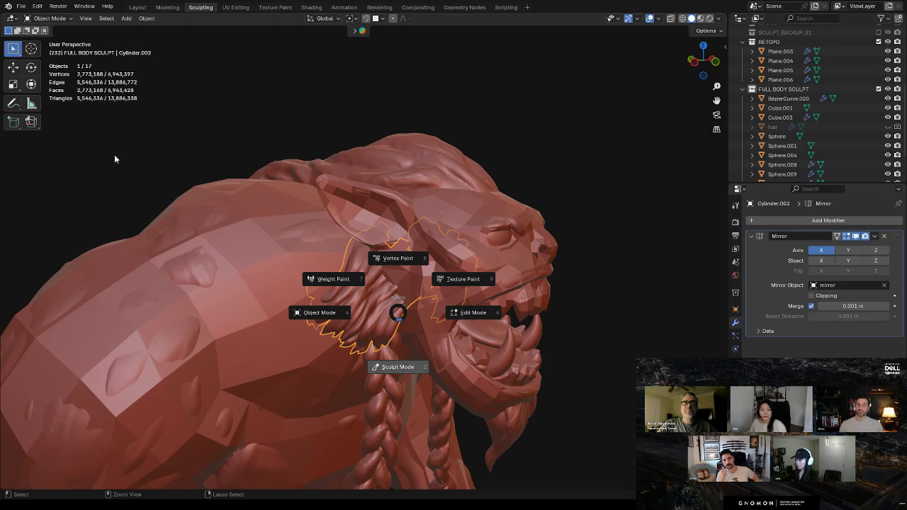
{"action": "key", "text": "2"}
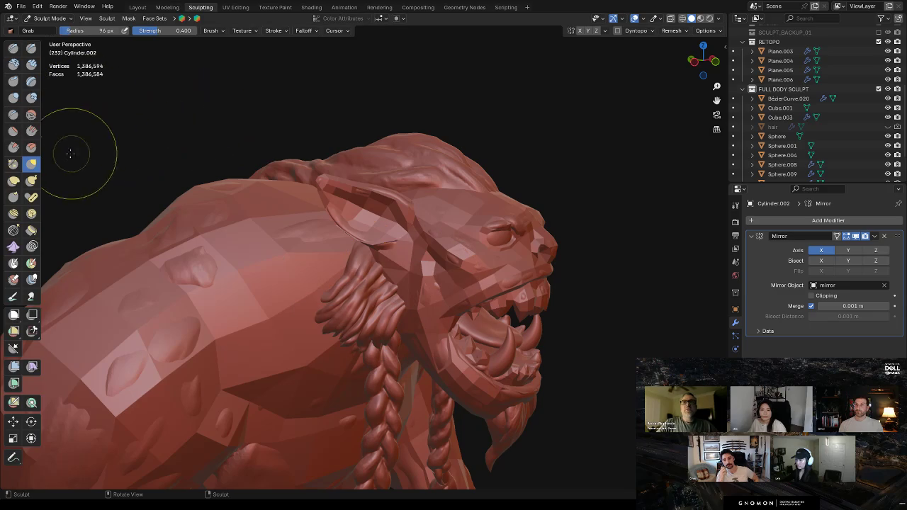
{"action": "key", "text": "f"}
{"action": "left_click", "coordinate": [382, 301]}
{"action": "mouse_move", "coordinate": [362, 301]}
{"action": "left_mouse_down"}
{"action": "mouse_move", "coordinate": [371, 276]}
{"action": "mouse_move", "coordinate": [401, 270]}
{"action": "left_mouse_up"}
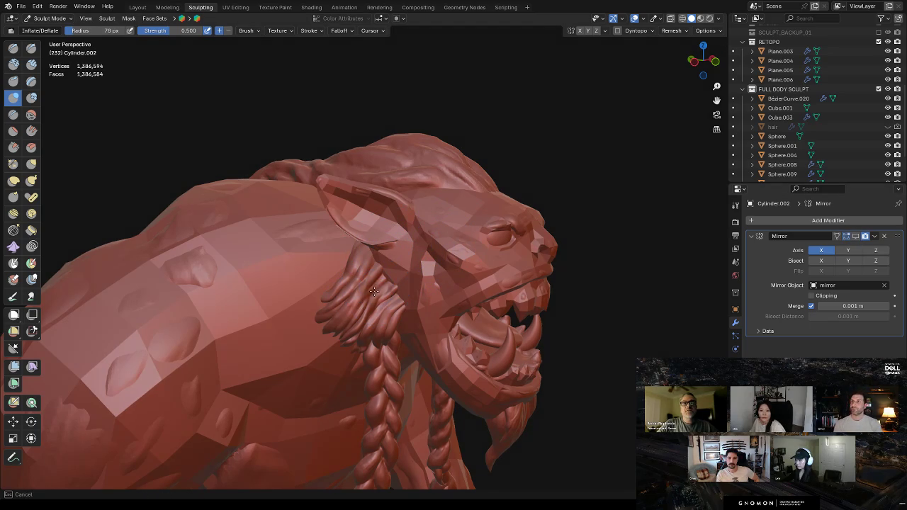
{"action": "left_click_drag", "start_coordinate": [383, 258], "coordinate": [348, 275]}
Shrink the brush to 48 px, then 25 px, and move in on the hair tuft
{"action": "key", "text": "f"}
{"action": "left_click", "coordinate": [346, 276]}
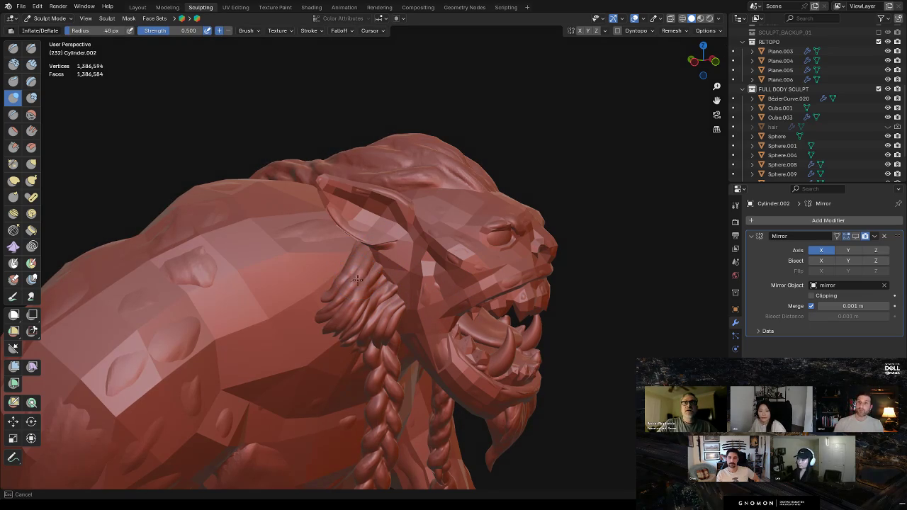
{"action": "key", "text": "f"}
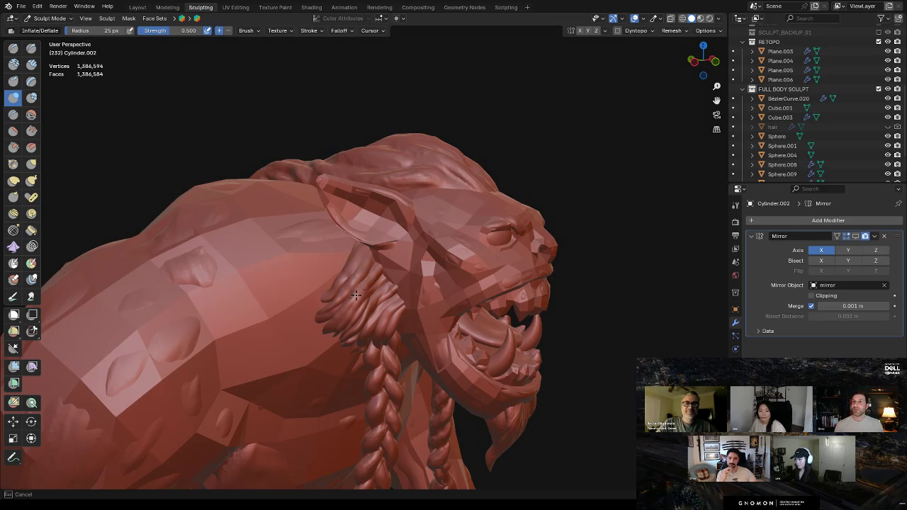
{"action": "left_click", "coordinate": [369, 283]}
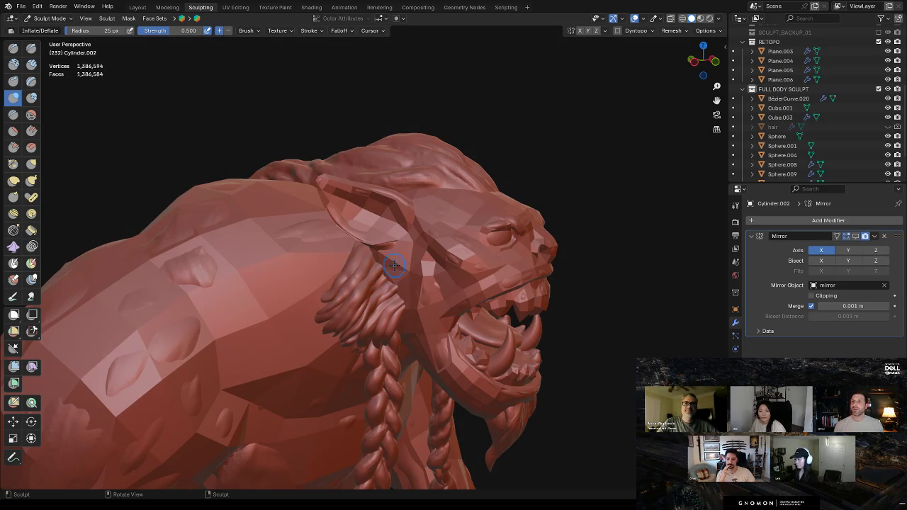
{"action": "middle_click_drag", "start_coordinate": [386, 324], "coordinate": [374, 216]}
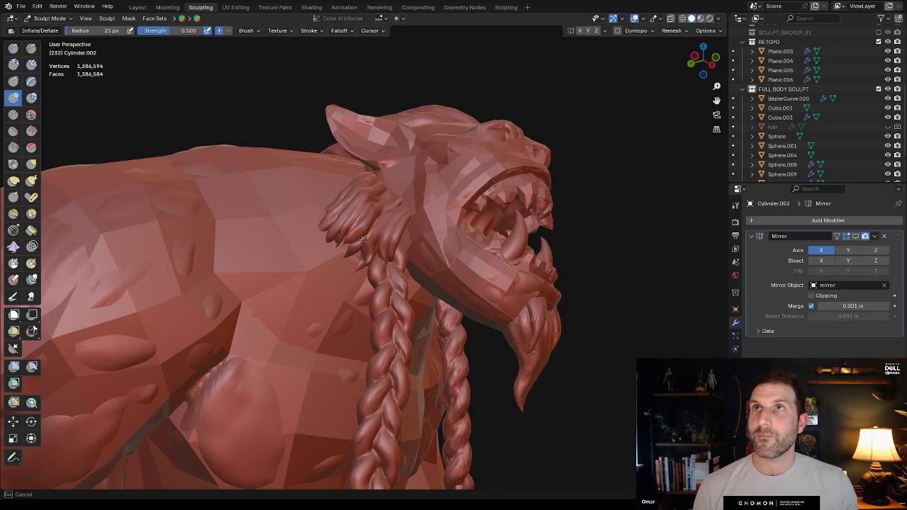
{"action": "middle_click_drag", "start_coordinate": [347, 237], "coordinate": [348, 237]}
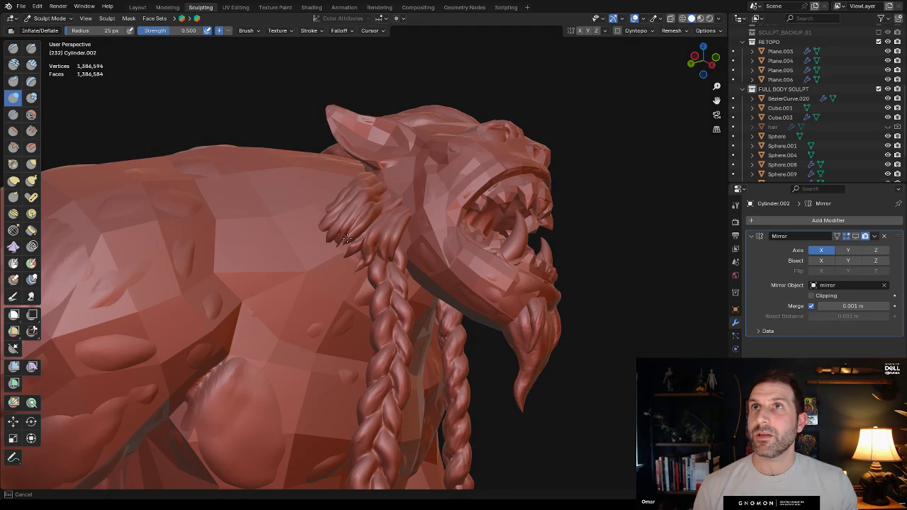
{"action": "scroll", "coordinate": [344, 240], "scroll_direction": "up", "scroll_amount": 5}
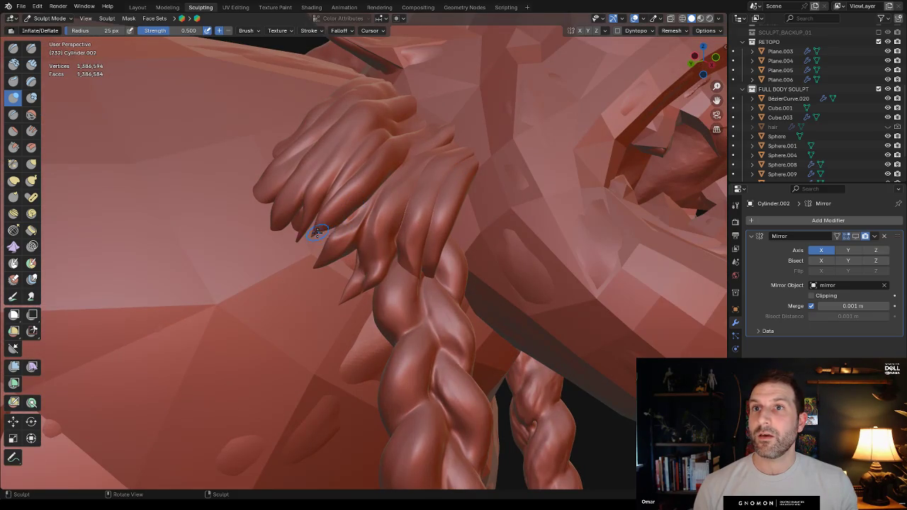
{"action": "middle_click_drag", "start_coordinate": [355, 202], "coordinate": [477, 217]}
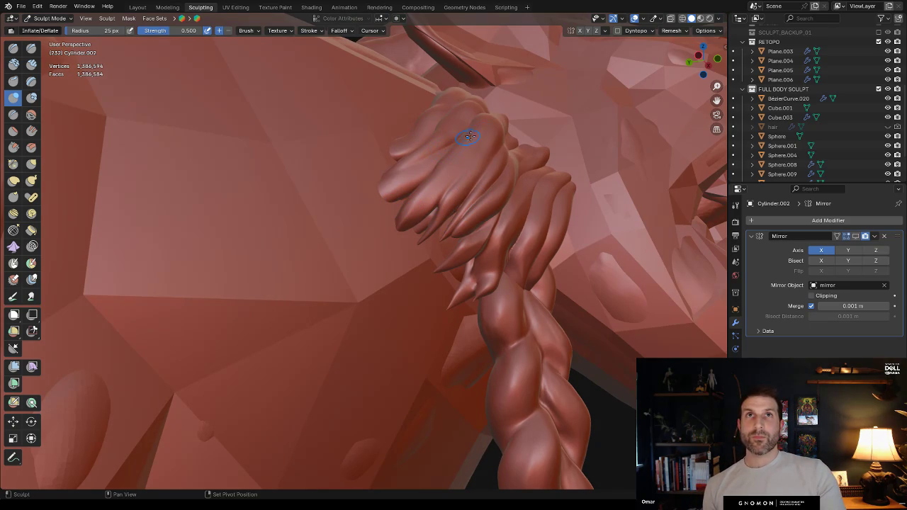
{"action": "mouse_move", "coordinate": [506, 182]}
{"action": "middle_mouse_down"}
{"action": "mouse_move", "coordinate": [505, 230]}
{"action": "mouse_move", "coordinate": [356, 148]}
{"action": "middle_mouse_up"}
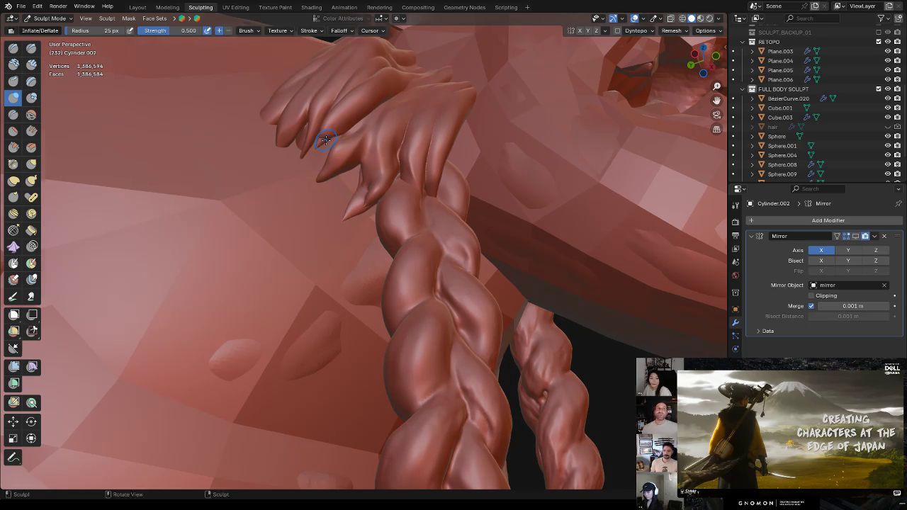
{"action": "middle_click_drag", "start_coordinate": [325, 140], "coordinate": [395, 172]}
Switch to the Grab brush and reframe the tuft below the shoulder
{"action": "key", "text": "g"}
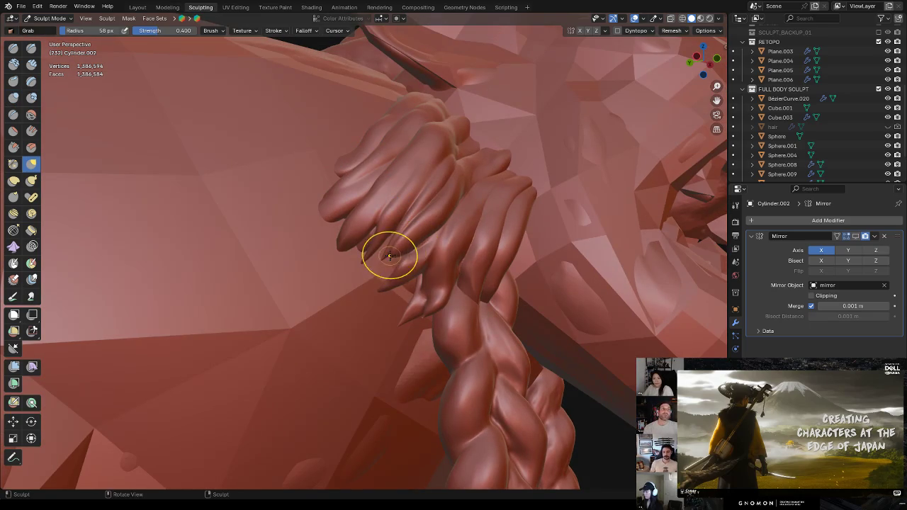
{"action": "middle_click_drag", "start_coordinate": [399, 247], "coordinate": [458, 247]}
{"action": "mouse_move", "coordinate": [518, 252]}
{"action": "middle_mouse_down"}
{"action": "mouse_move", "coordinate": [465, 253]}
{"action": "mouse_move", "coordinate": [397, 292]}
{"action": "middle_mouse_up"}
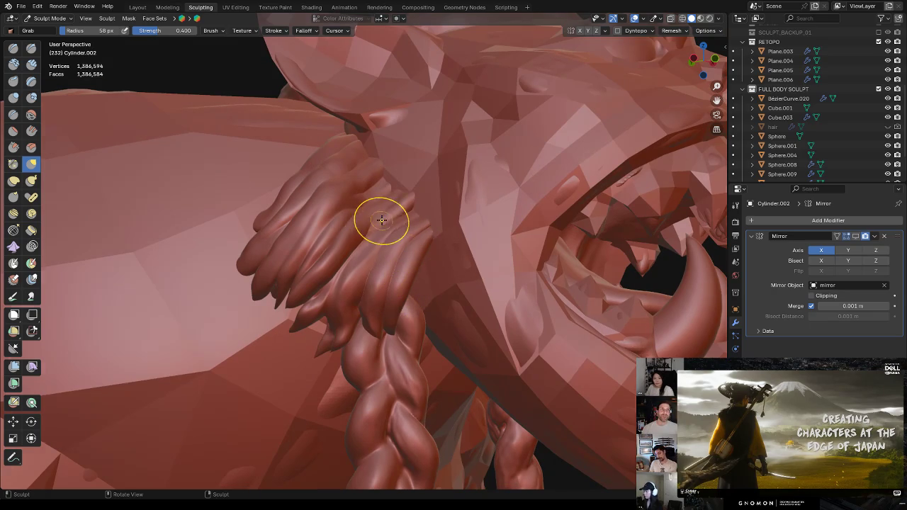
{"action": "middle_click_drag", "start_coordinate": [385, 217], "coordinate": [401, 239]}
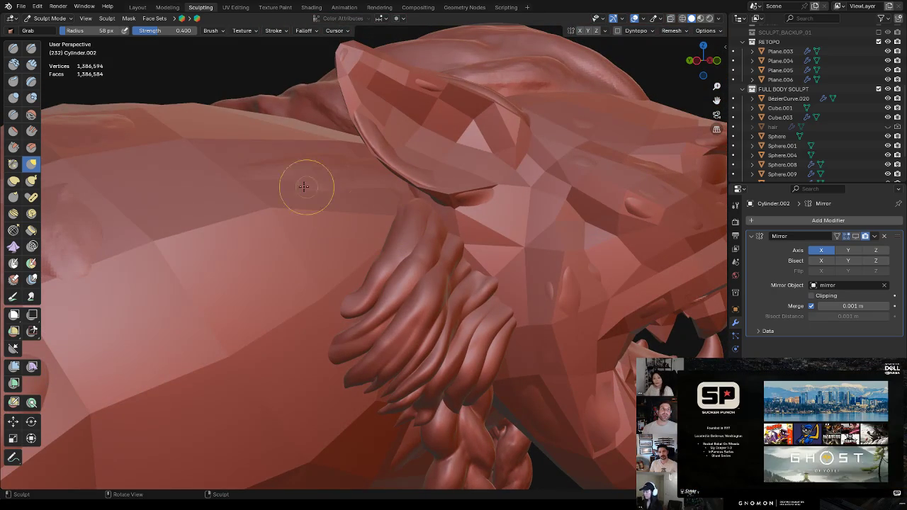
Inflate the hair strands near the shoulder with Inflate/Deflate, ending at 32 px radius
{"action": "left_click", "coordinate": [13, 98]}
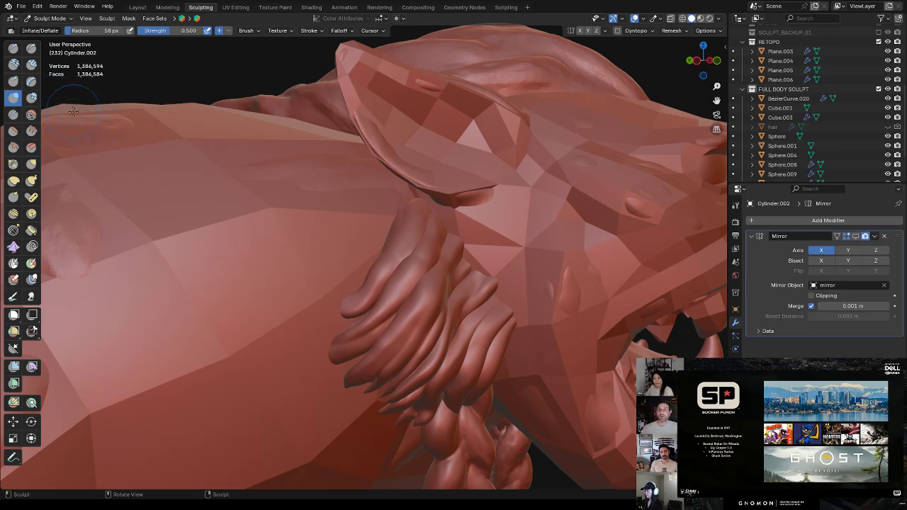
{"action": "middle_click_drag", "start_coordinate": [517, 302], "coordinate": [382, 332]}
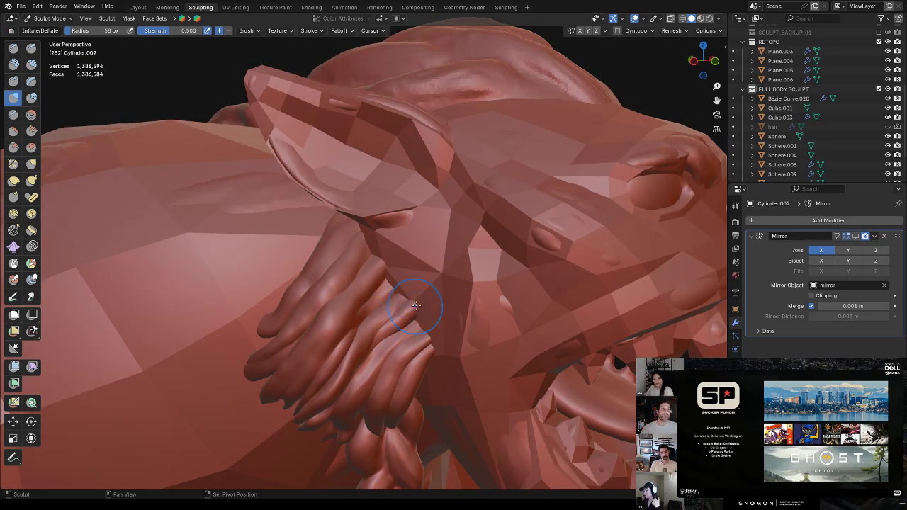
{"action": "mouse_move", "coordinate": [365, 279]}
{"action": "middle_mouse_down"}
{"action": "mouse_move", "coordinate": [311, 260]}
{"action": "mouse_move", "coordinate": [320, 269]}
{"action": "mouse_move", "coordinate": [464, 287]}
{"action": "mouse_move", "coordinate": [477, 273]}
{"action": "middle_mouse_up"}
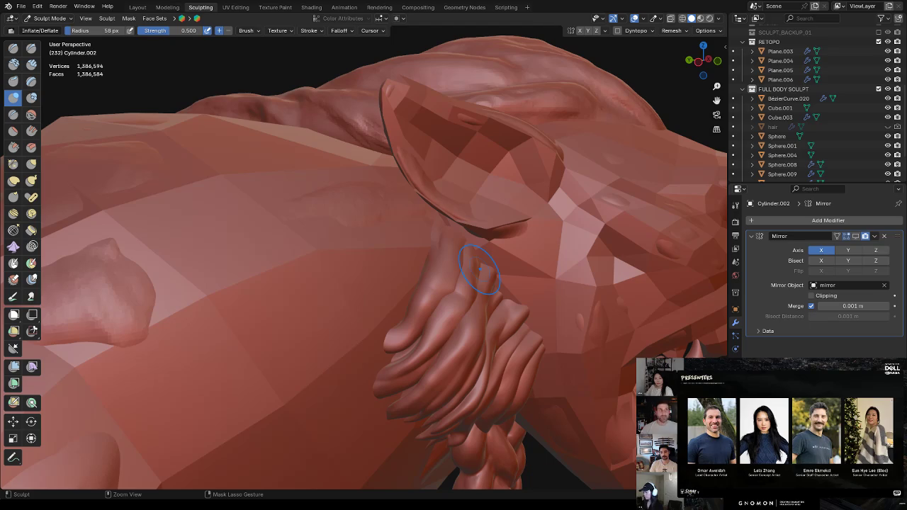
{"action": "key", "text": "ctrl+z"}
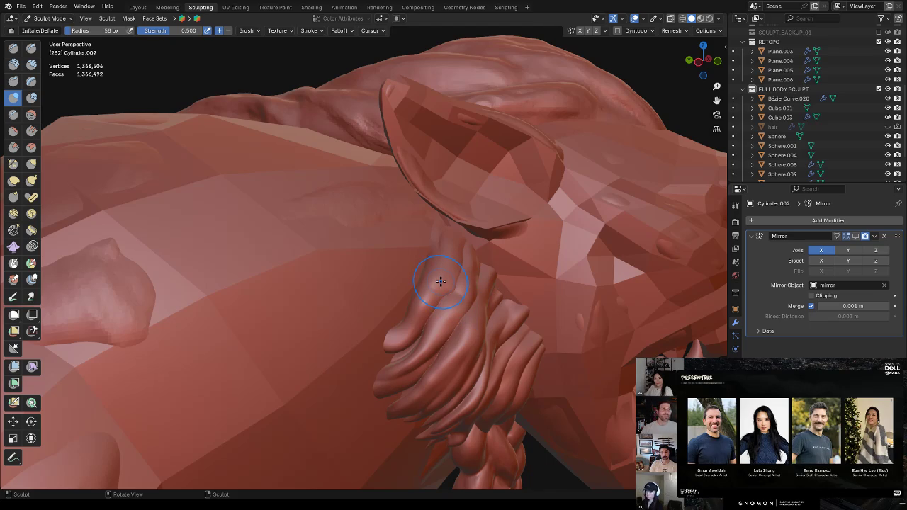
{"action": "mouse_move", "coordinate": [444, 285]}
{"action": "left_mouse_down"}
{"action": "mouse_move", "coordinate": [424, 289]}
{"action": "mouse_move", "coordinate": [455, 285]}
{"action": "left_mouse_up"}
{"action": "middle_click_drag", "start_coordinate": [455, 286], "coordinate": [465, 276]}
{"action": "key", "text": "f"}
{"action": "left_click", "coordinate": [433, 286]}
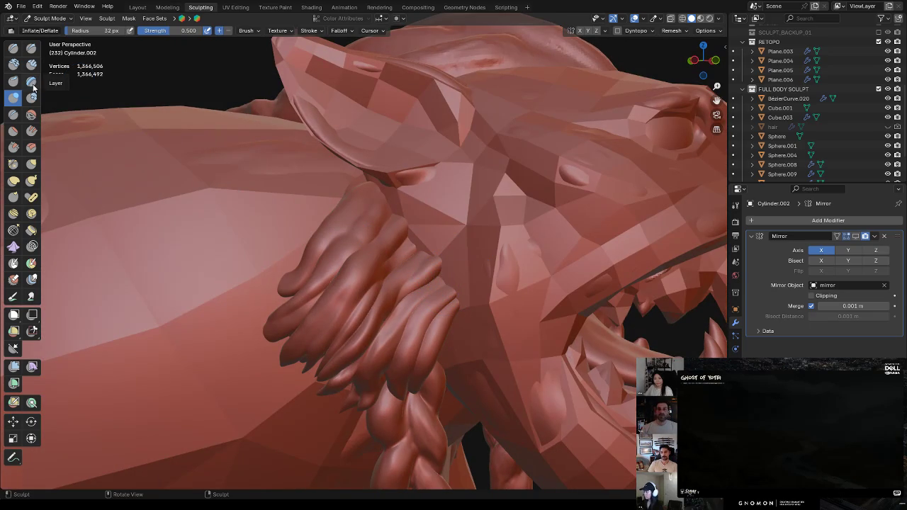
Sculpt along the finger with the Draw Sharp brush at 36 px
{"action": "left_click", "coordinate": [31, 47]}
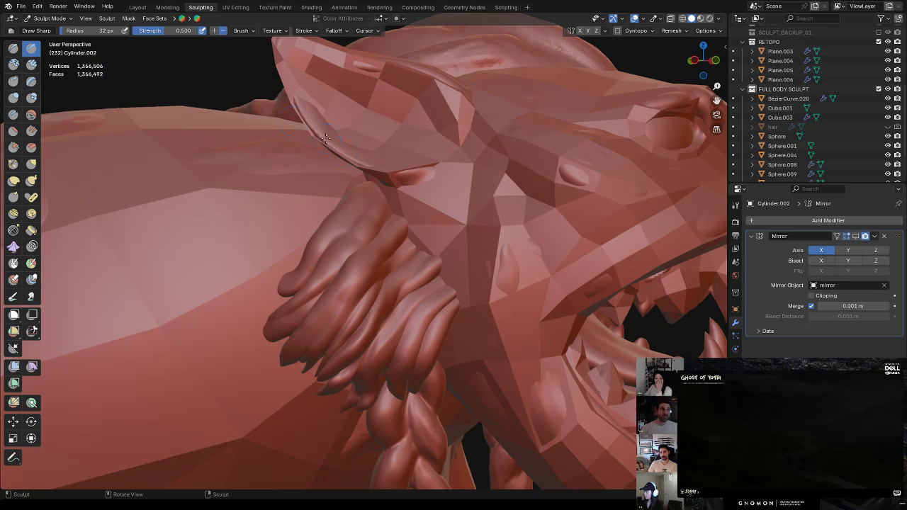
{"action": "middle_click_drag", "start_coordinate": [345, 239], "coordinate": [385, 262]}
{"action": "key", "text": "f"}
{"action": "left_click", "coordinate": [382, 360]}
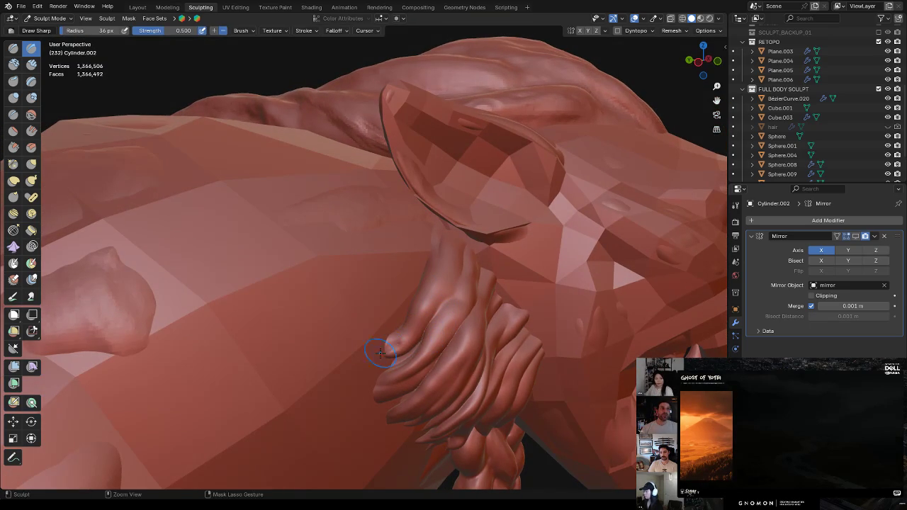
{"action": "left_click_drag", "start_coordinate": [394, 346], "coordinate": [399, 342]}
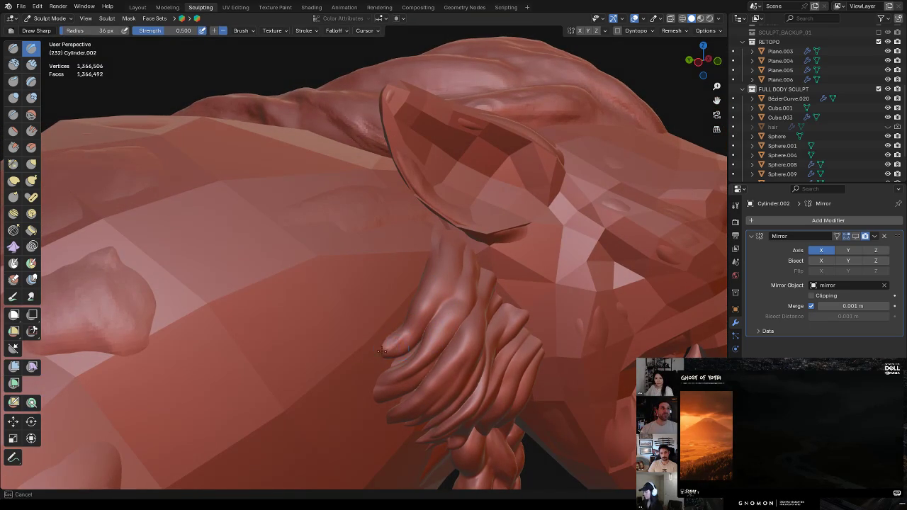
{"action": "left_click_drag", "start_coordinate": [421, 313], "coordinate": [426, 312]}
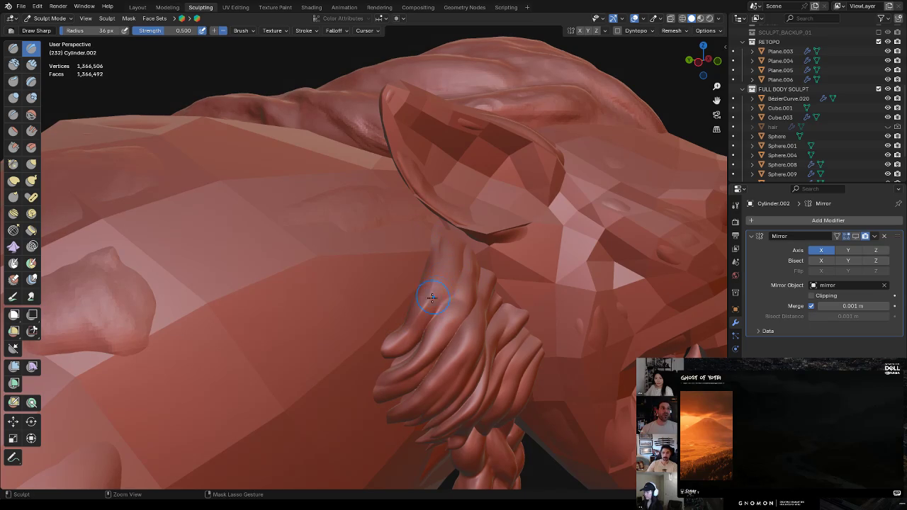
{"action": "left_click_drag", "start_coordinate": [462, 253], "coordinate": [439, 291]}
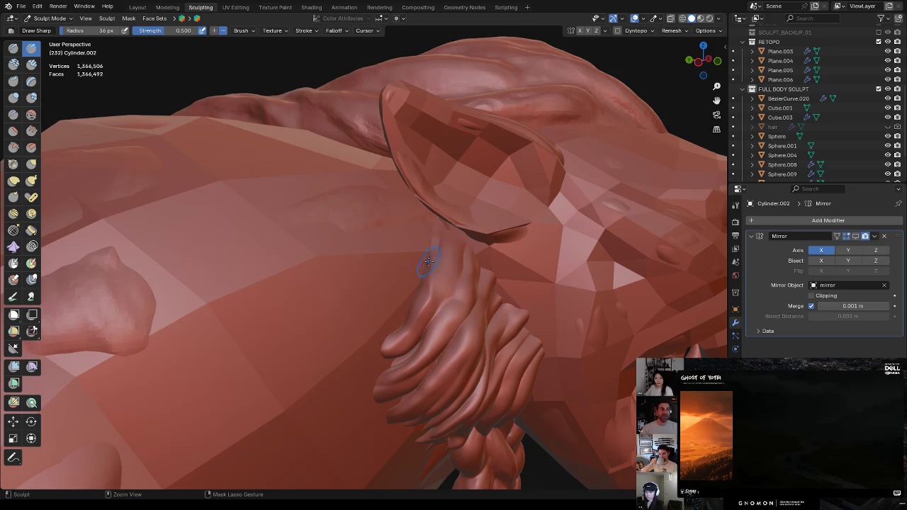
{"action": "left_click_drag", "start_coordinate": [428, 238], "coordinate": [438, 282]}
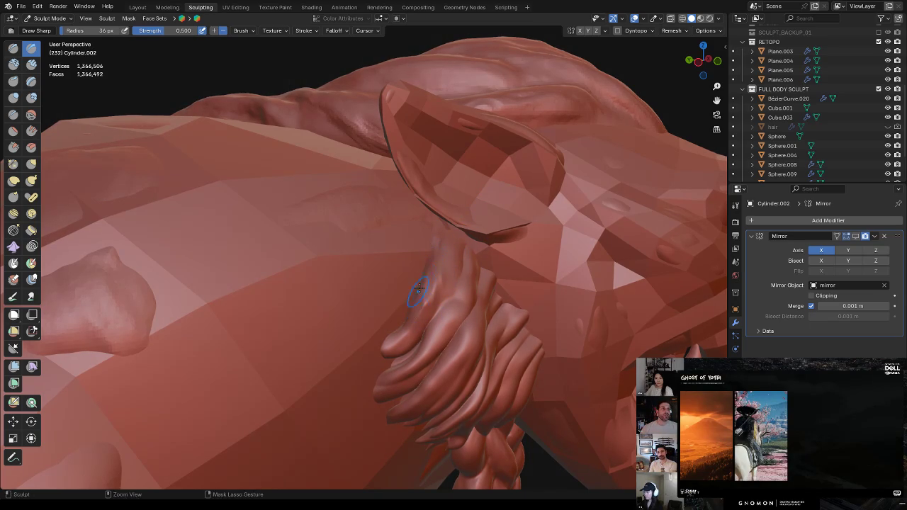
Carve near the finger tip and reshape the top of the finger
{"action": "left_click_drag", "start_coordinate": [416, 305], "coordinate": [419, 308]}
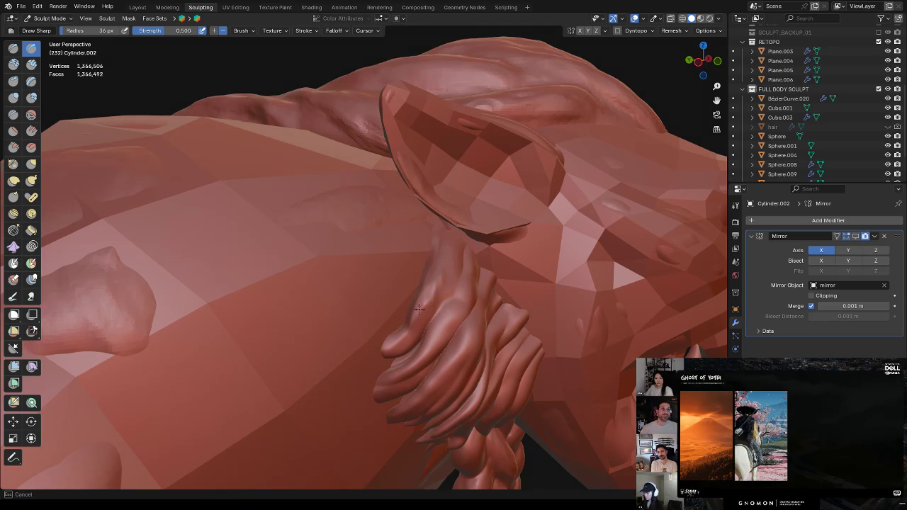
{"action": "middle_click_drag", "start_coordinate": [440, 270], "coordinate": [373, 242]}
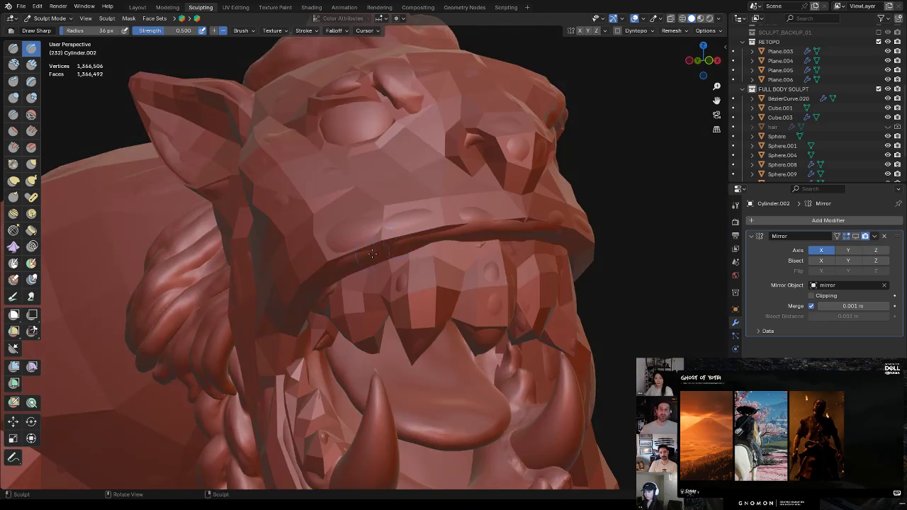
{"action": "left_click_drag", "start_coordinate": [373, 241], "coordinate": [364, 259]}
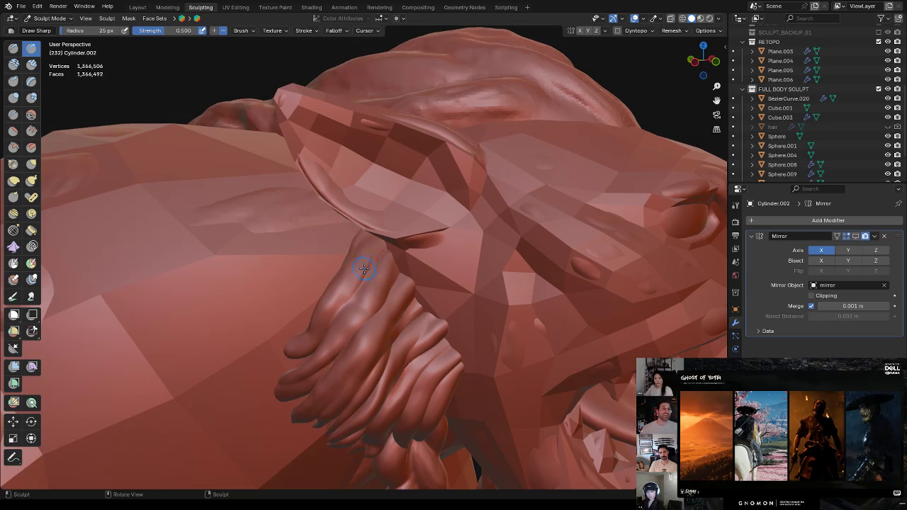
{"action": "mouse_move", "coordinate": [374, 239]}
{"action": "left_mouse_down"}
{"action": "mouse_move", "coordinate": [361, 281]}
{"action": "mouse_move", "coordinate": [328, 314]}
{"action": "mouse_move", "coordinate": [346, 296]}
{"action": "left_mouse_up"}
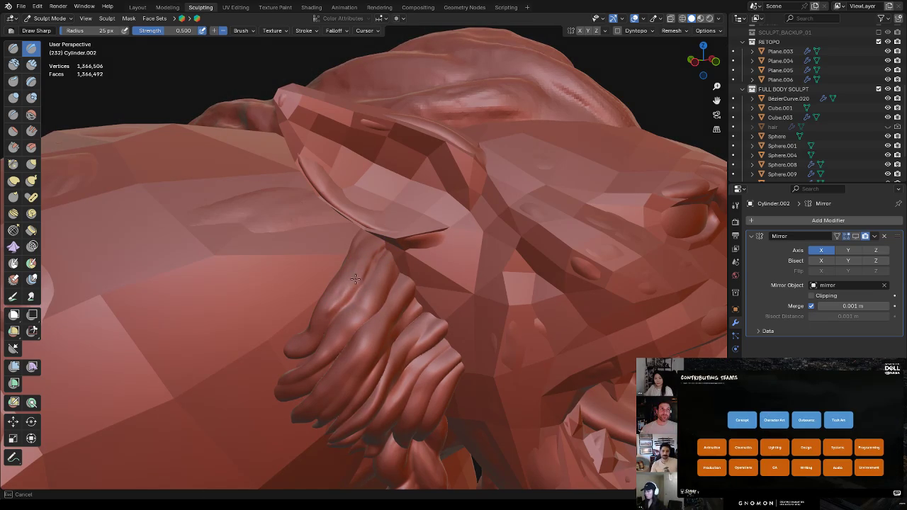
{"action": "middle_click_drag", "start_coordinate": [336, 293], "coordinate": [388, 306]}
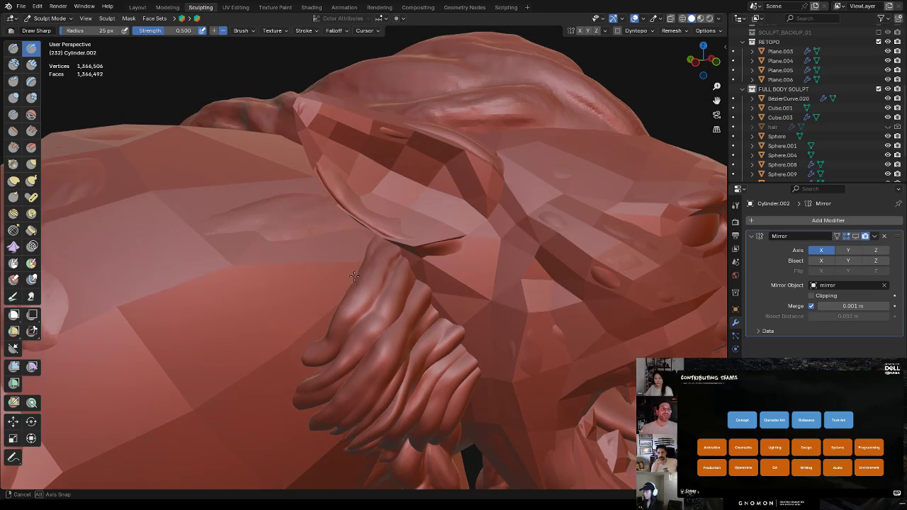
{"action": "left_click_drag", "start_coordinate": [394, 321], "coordinate": [374, 308]}
Shrink the brush to 16 px and lightly sculpt over the hand
{"action": "key", "text": "f"}
{"action": "left_click", "coordinate": [385, 303]}
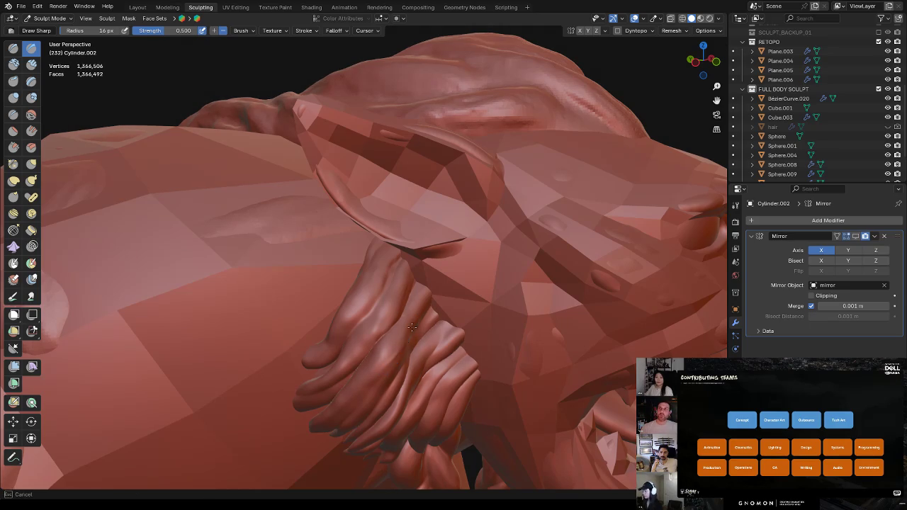
{"action": "mouse_move", "coordinate": [409, 341]}
{"action": "middle_mouse_down"}
{"action": "mouse_move", "coordinate": [409, 303]}
{"action": "mouse_move", "coordinate": [354, 227]}
{"action": "middle_mouse_up"}
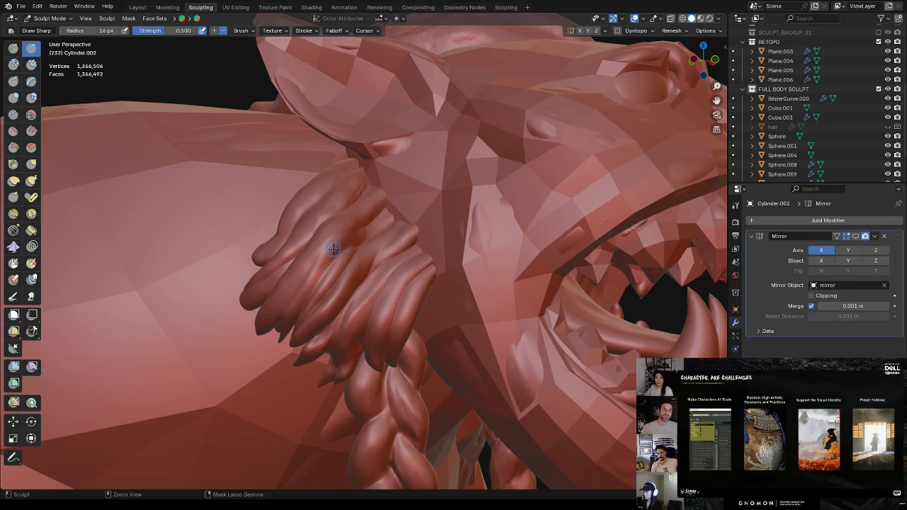
{"action": "middle_click_drag", "start_coordinate": [351, 247], "coordinate": [423, 245]}
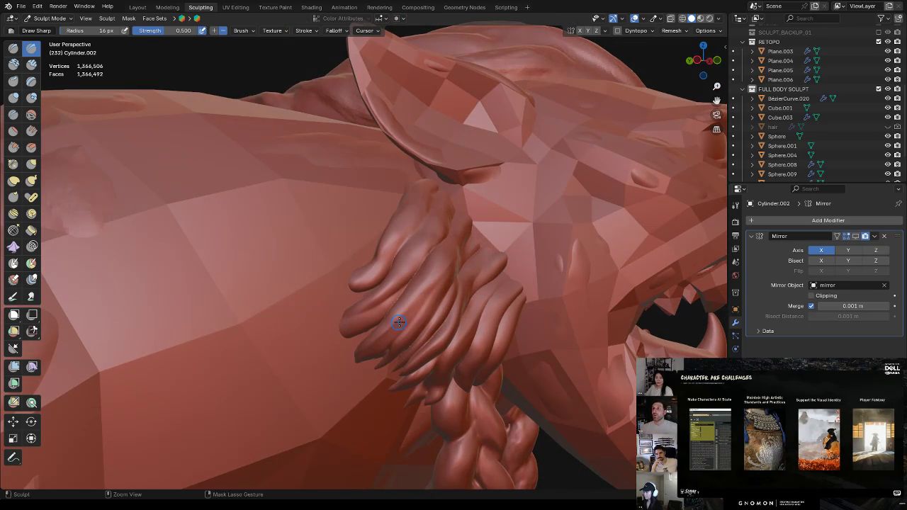
{"action": "left_click_drag", "start_coordinate": [362, 362], "coordinate": [390, 325], "text": "ctrl"}
Orbit around the hand and head, then zoom out
{"action": "mouse_move", "coordinate": [405, 308]}
{"action": "middle_mouse_down"}
{"action": "mouse_move", "coordinate": [423, 287]}
{"action": "mouse_move", "coordinate": [344, 247]}
{"action": "middle_mouse_up"}
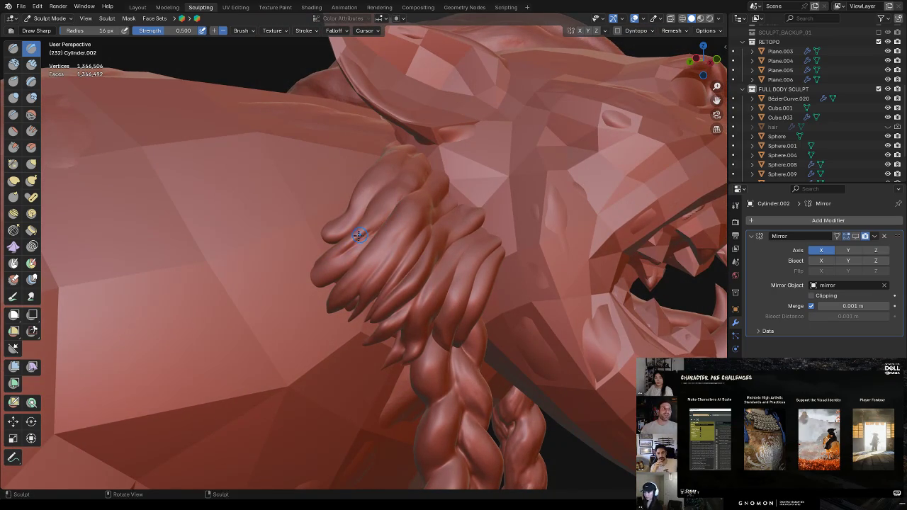
{"action": "mouse_move", "coordinate": [376, 225]}
{"action": "middle_mouse_down"}
{"action": "mouse_move", "coordinate": [382, 264]}
{"action": "mouse_move", "coordinate": [459, 279]}
{"action": "middle_mouse_up"}
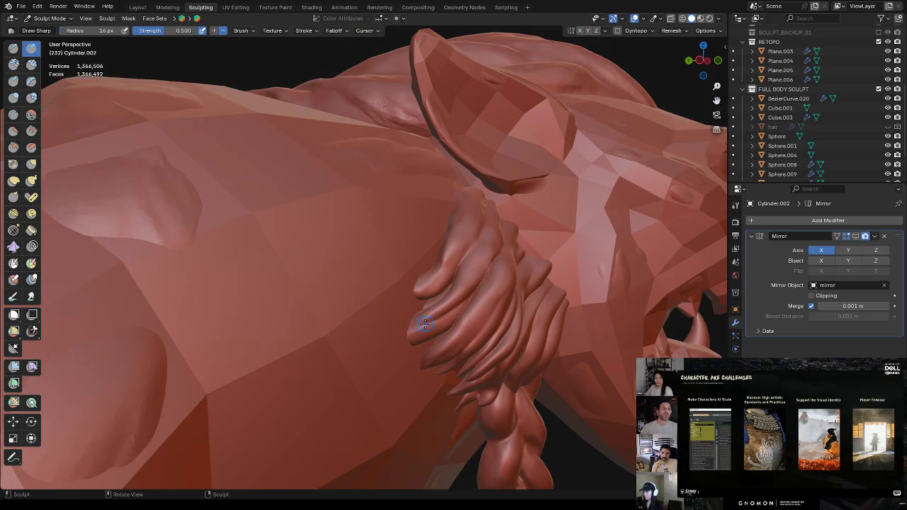
{"action": "mouse_move", "coordinate": [424, 319]}
{"action": "left_mouse_down", "text": "ctrl+shift"}
{"action": "mouse_move", "coordinate": [404, 333]}
{"action": "mouse_move", "coordinate": [476, 290]}
{"action": "left_mouse_up", "text": "ctrl+shift"}
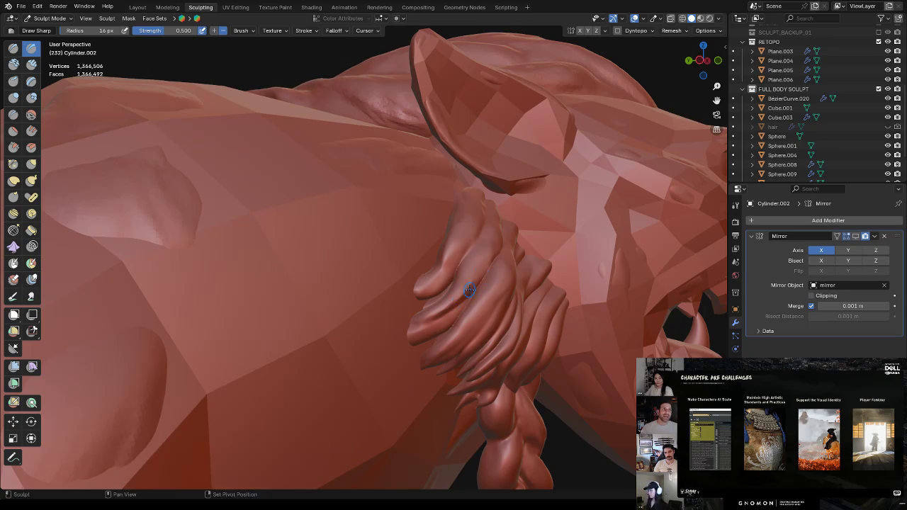
{"action": "middle_click_drag", "start_coordinate": [487, 271], "coordinate": [469, 281]}
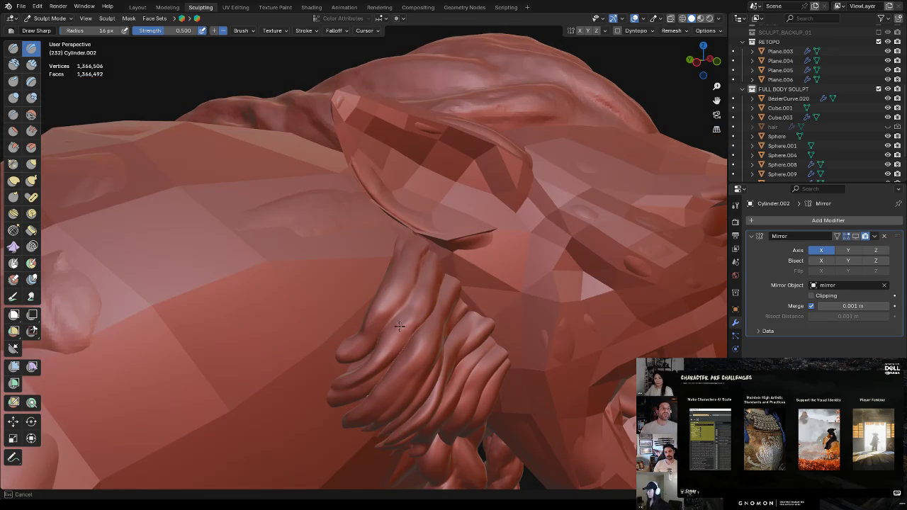
{"action": "middle_click_drag", "start_coordinate": [416, 317], "coordinate": [463, 262]}
{"action": "scroll", "coordinate": [463, 261], "scroll_direction": "down", "scroll_amount": 3}
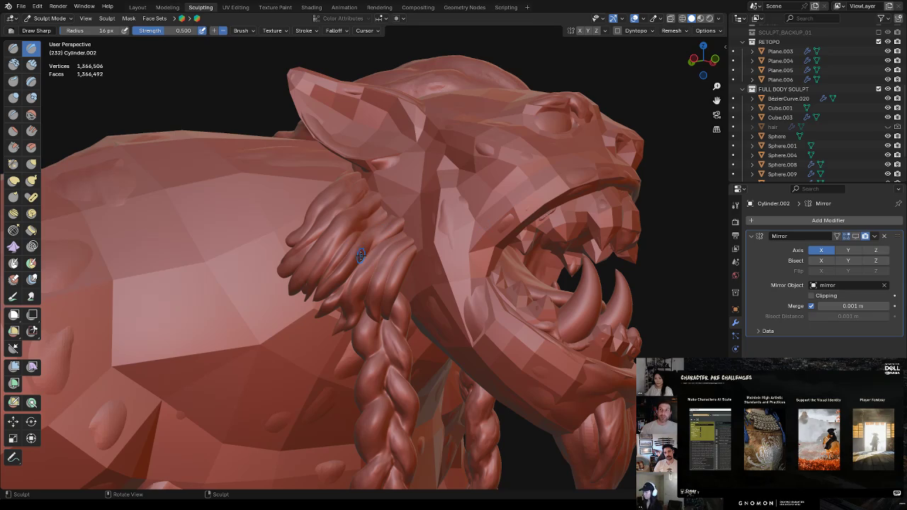
Switch to the Crease brush (16 px radius, 0.250 strength) and orbit around the head and ear
{"action": "left_click", "coordinate": [13, 114]}
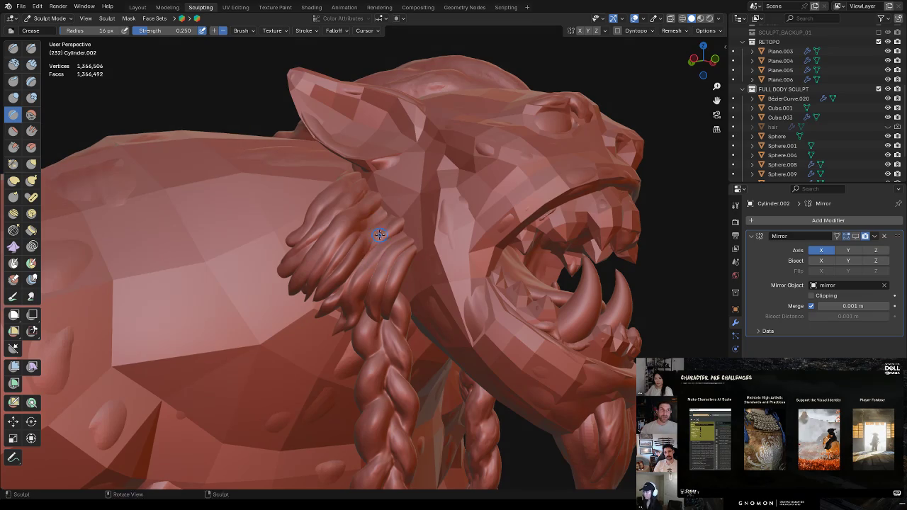
{"action": "middle_click_drag", "start_coordinate": [374, 228], "coordinate": [400, 255]}
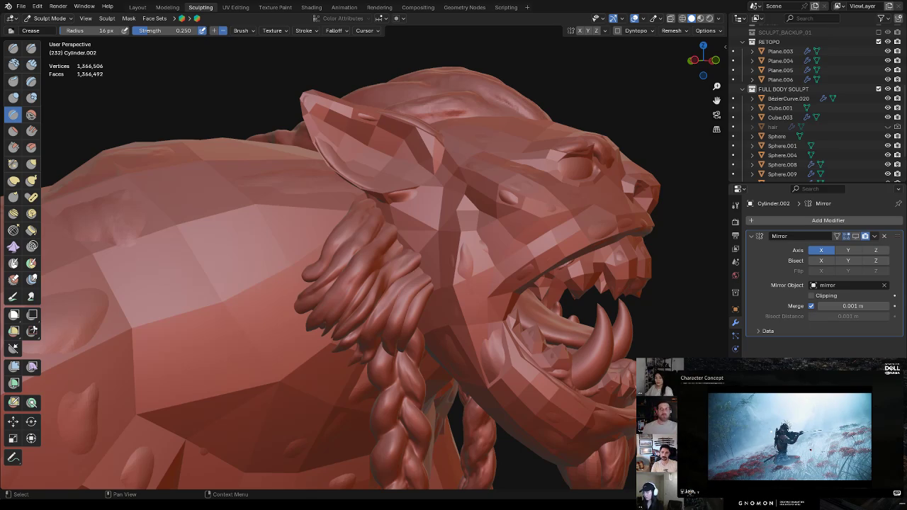
{"action": "middle_click_drag", "start_coordinate": [394, 268], "coordinate": [483, 264]}
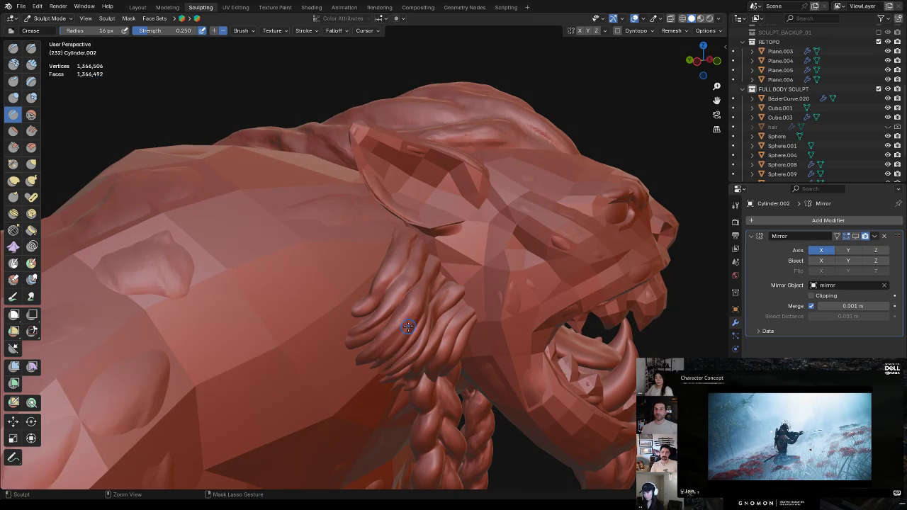
Orbit closer to the head and hand and select the Inflate/Deflate brush at 0.500 strength
{"action": "right_click_drag", "start_coordinate": [402, 331], "coordinate": [415, 309], "text": "ctrl"}
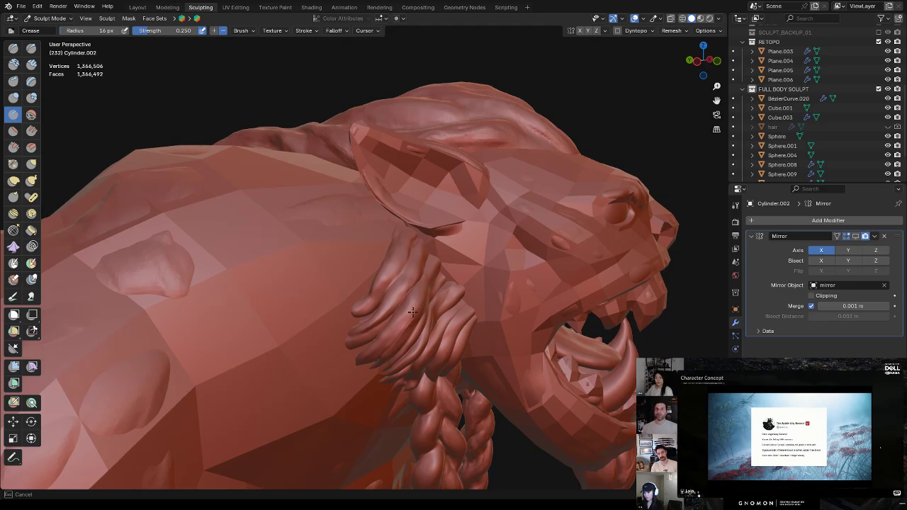
{"action": "right_click_drag", "start_coordinate": [383, 349], "coordinate": [407, 317], "text": "ctrl"}
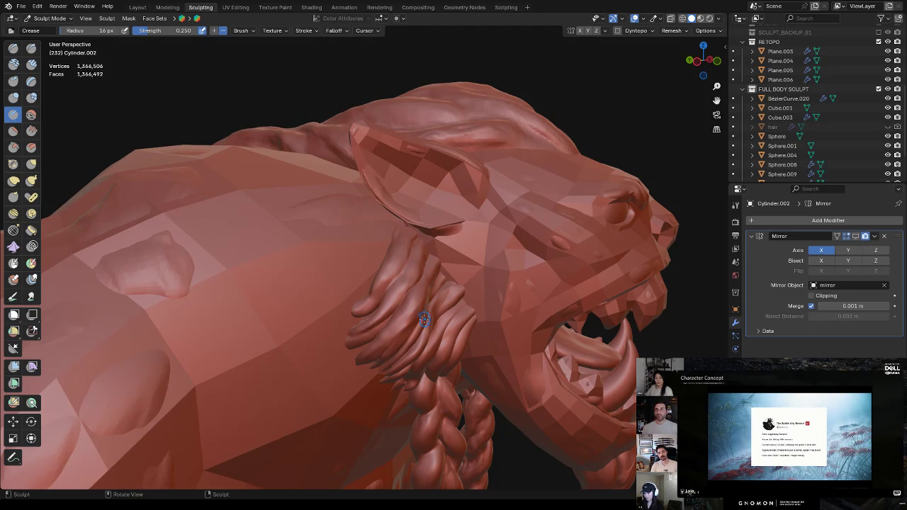
{"action": "mouse_move", "coordinate": [386, 299]}
{"action": "right_mouse_down", "text": "ctrl"}
{"action": "mouse_move", "coordinate": [390, 310]}
{"action": "mouse_move", "coordinate": [375, 283]}
{"action": "mouse_move", "coordinate": [368, 310]}
{"action": "mouse_move", "coordinate": [364, 300]}
{"action": "mouse_move", "coordinate": [351, 303]}
{"action": "right_mouse_up", "text": "ctrl"}
{"action": "middle_click_drag", "start_coordinate": [369, 300], "coordinate": [424, 267]}
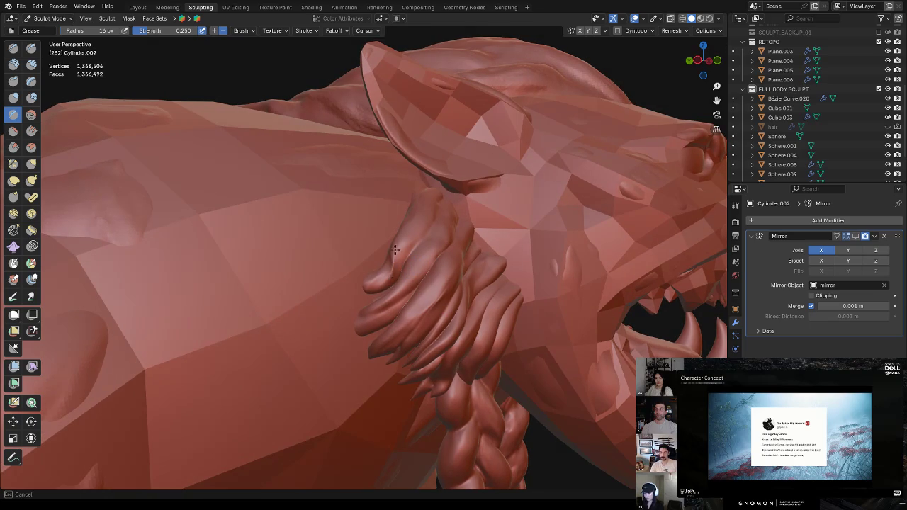
{"action": "left_click", "coordinate": [14, 98]}
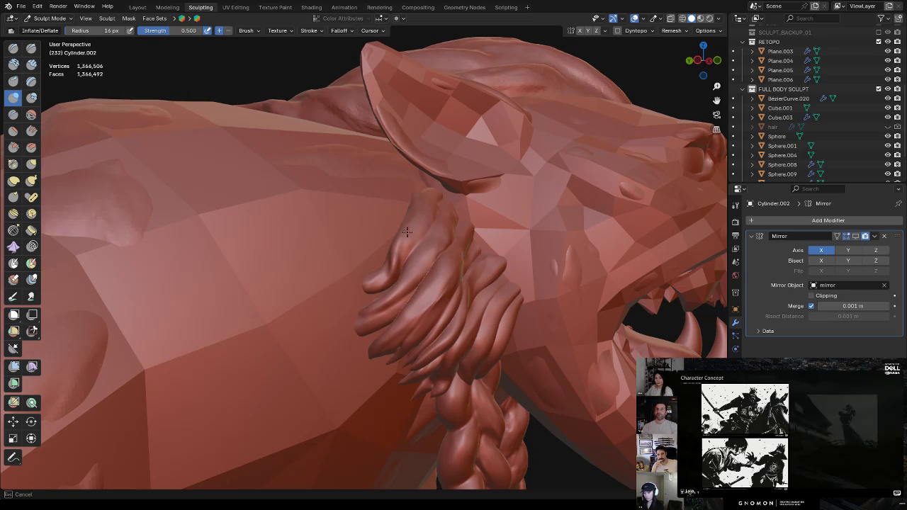
Enlarge the brush radius to 22 px and orbit to view the creature from below
{"action": "key", "text": "f"}
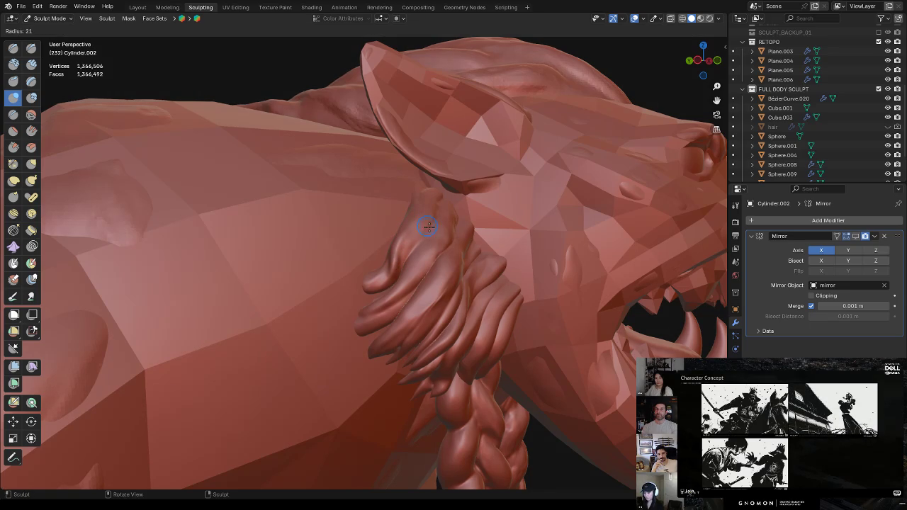
{"action": "left_click", "coordinate": [432, 206]}
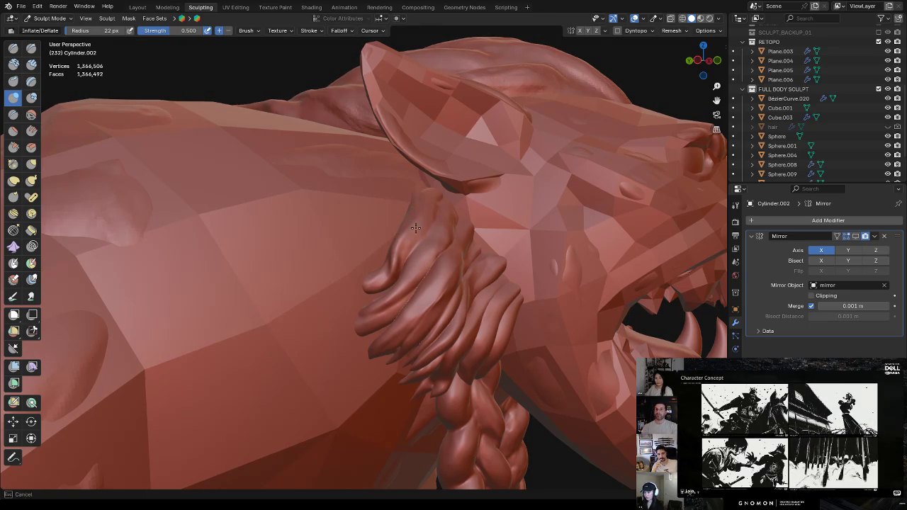
{"action": "middle_click_drag", "start_coordinate": [426, 200], "coordinate": [411, 275]}
{"action": "left_click_drag", "start_coordinate": [394, 356], "coordinate": [390, 372]}
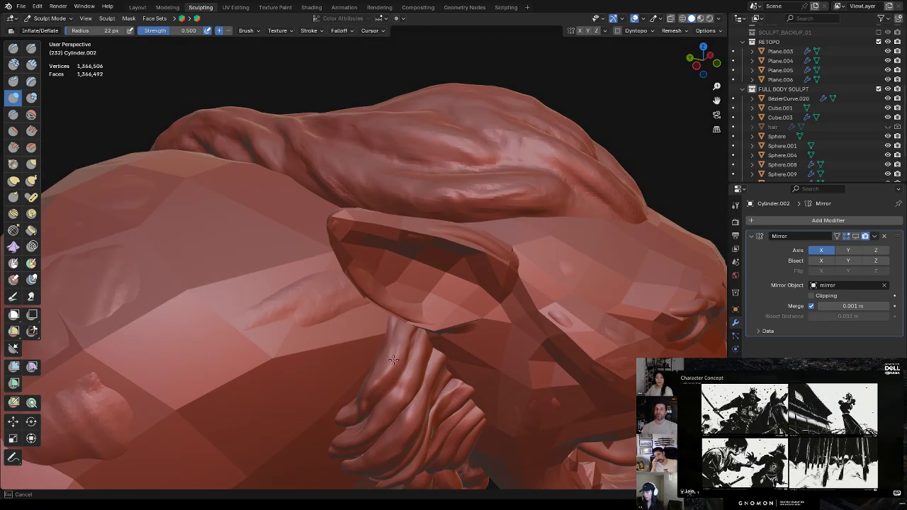
{"action": "mouse_move", "coordinate": [401, 352]}
{"action": "middle_mouse_down"}
{"action": "mouse_move", "coordinate": [379, 319]}
{"action": "mouse_move", "coordinate": [397, 276]}
{"action": "mouse_move", "coordinate": [381, 293]}
{"action": "mouse_move", "coordinate": [414, 269]}
{"action": "mouse_move", "coordinate": [383, 292]}
{"action": "mouse_move", "coordinate": [375, 198]}
{"action": "mouse_move", "coordinate": [379, 207]}
{"action": "middle_mouse_up"}
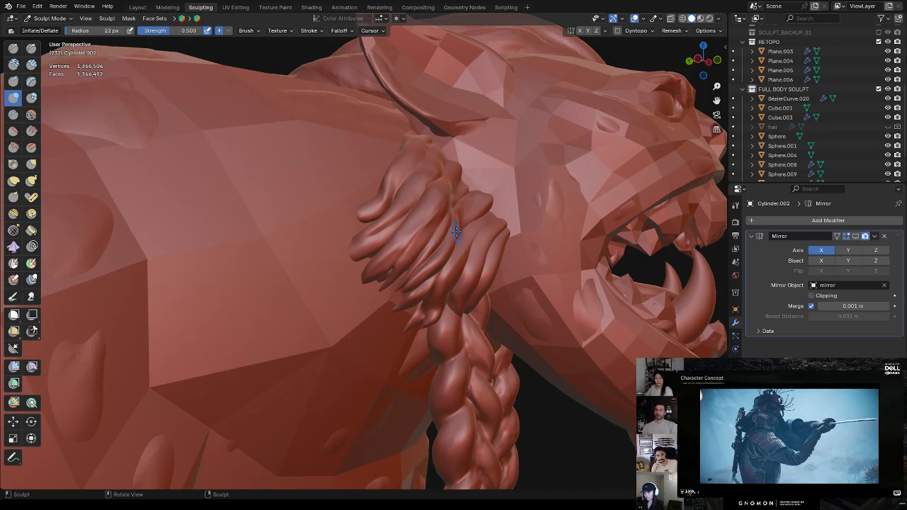
{"action": "middle_click_drag", "start_coordinate": [383, 261], "coordinate": [377, 266]}
{"action": "left_click_drag", "start_coordinate": [438, 211], "coordinate": [419, 228]}
Return to the Crease brush and carve crease lines into the hair tuft by the jaw
{"action": "left_click", "coordinate": [31, 47]}
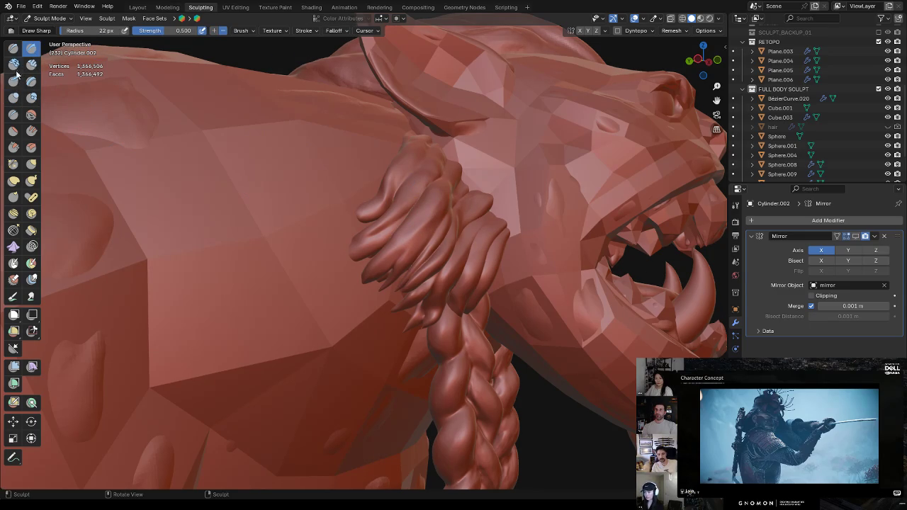
{"action": "left_click", "coordinate": [13, 114]}
{"action": "middle_click_drag", "start_coordinate": [429, 225], "coordinate": [415, 219]}
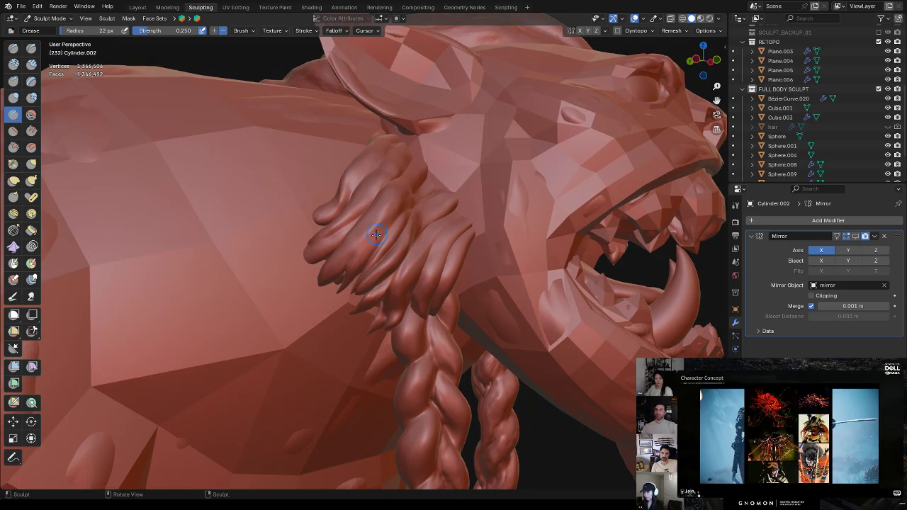
{"action": "middle_click_drag", "start_coordinate": [384, 225], "coordinate": [349, 206]}
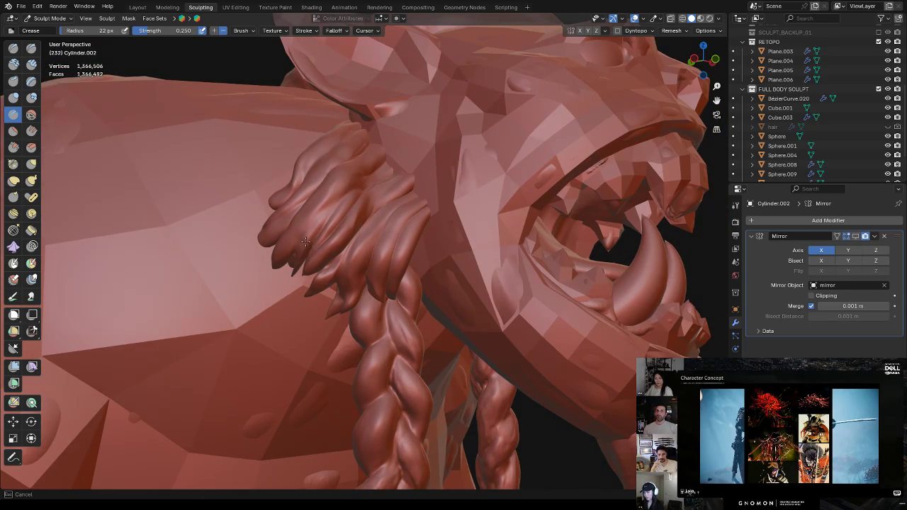
{"action": "mouse_move", "coordinate": [330, 203]}
{"action": "left_mouse_down"}
{"action": "mouse_move", "coordinate": [327, 183]}
{"action": "mouse_move", "coordinate": [296, 225]}
{"action": "mouse_move", "coordinate": [331, 186]}
{"action": "left_mouse_up"}
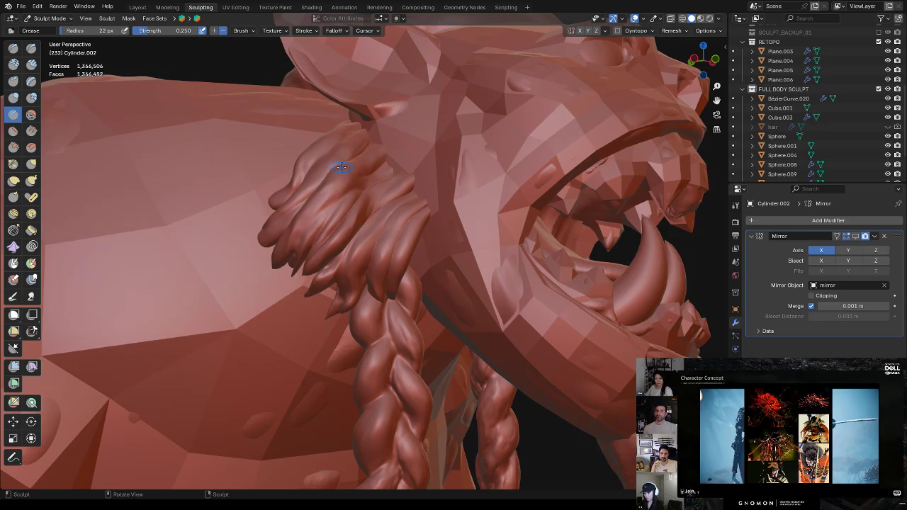
{"action": "middle_click_drag", "start_coordinate": [340, 162], "coordinate": [377, 183]}
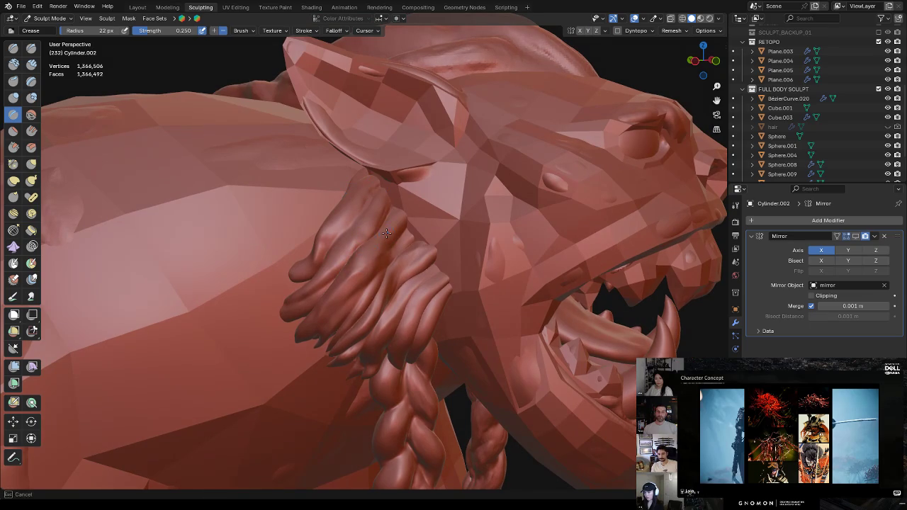
{"action": "left_click_drag", "start_coordinate": [350, 277], "coordinate": [354, 272]}
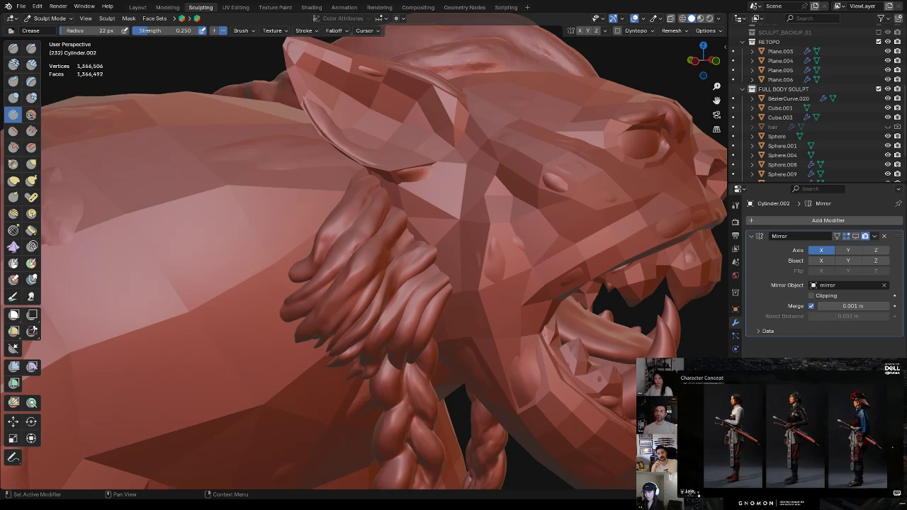
Zoom back out to the orc's head and switch from Sculpt Mode to Object Mode via Ctrl+Tab
{"action": "scroll", "coordinate": [425, 269], "scroll_direction": "down", "scroll_amount": 4}
{"action": "mouse_move", "coordinate": [426, 270]}
{"action": "middle_mouse_down"}
{"action": "mouse_move", "coordinate": [435, 239]}
{"action": "mouse_move", "coordinate": [423, 270]}
{"action": "mouse_move", "coordinate": [518, 277]}
{"action": "middle_mouse_up"}
{"action": "scroll", "coordinate": [424, 270], "scroll_direction": "down", "scroll_amount": 3}
{"action": "key", "text": "ctrl+Tab"}
{"action": "left_click", "coordinate": [506, 283]}
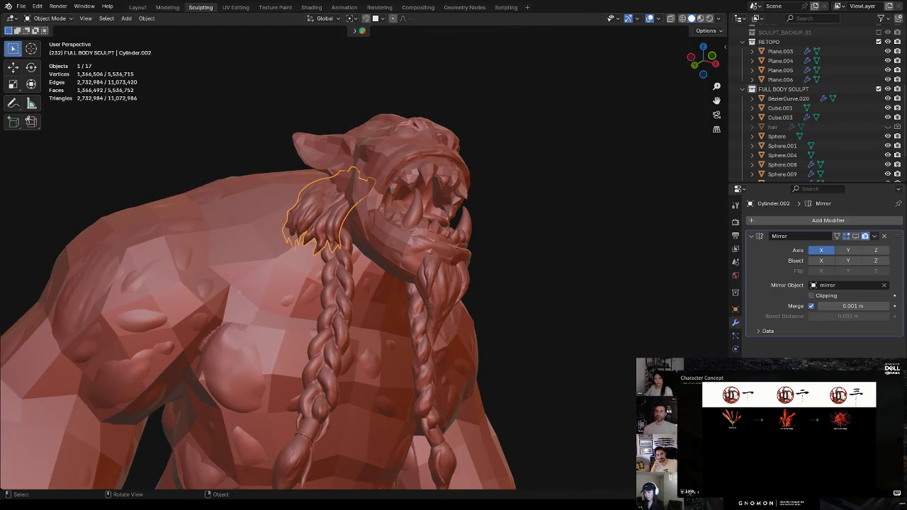
Deselect the hair, select the retopo mesh Plane.004 on the head, and enter Edit Mode
{"action": "key", "text": "alt+a"}
{"action": "mouse_move", "coordinate": [516, 297]}
{"action": "middle_mouse_down"}
{"action": "mouse_move", "coordinate": [412, 264]}
{"action": "mouse_move", "coordinate": [409, 286]}
{"action": "mouse_move", "coordinate": [468, 234]}
{"action": "middle_mouse_up"}
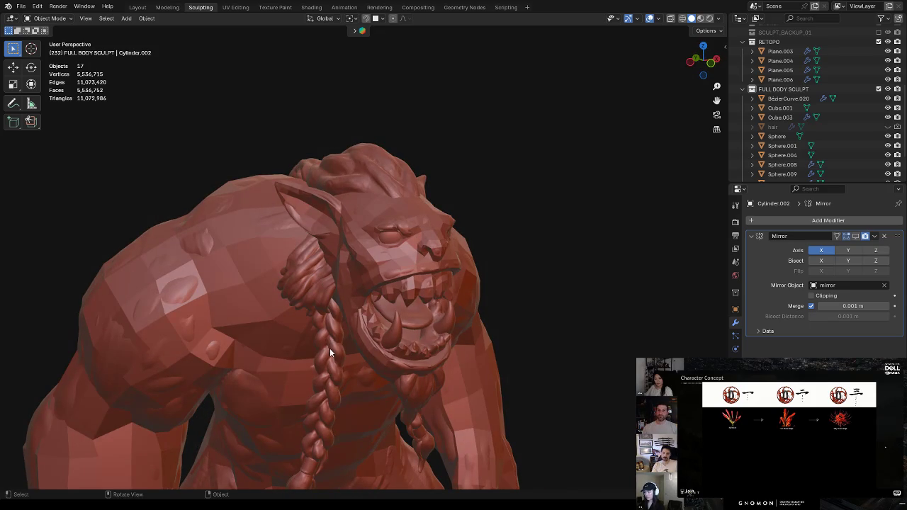
{"action": "middle_click_drag", "start_coordinate": [330, 346], "coordinate": [228, 384]}
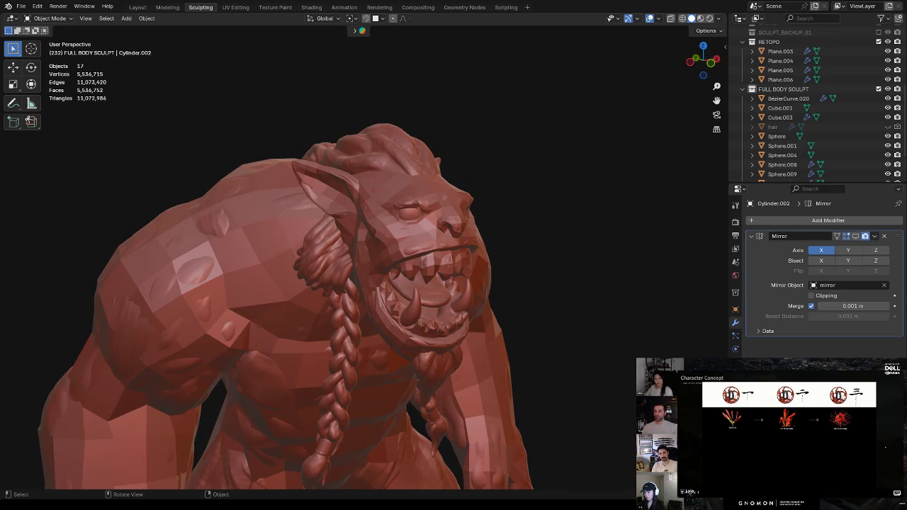
{"action": "middle_click_drag", "start_coordinate": [432, 310], "coordinate": [435, 302]}
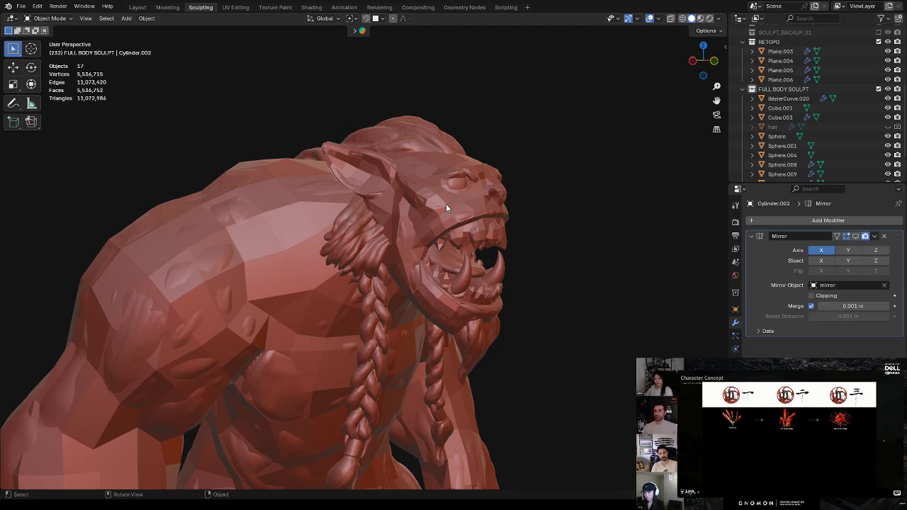
{"action": "left_click", "coordinate": [465, 212]}
{"action": "key", "text": "Tab"}
{"action": "mouse_move", "coordinate": [543, 227]}
{"action": "middle_mouse_down"}
{"action": "mouse_move", "coordinate": [476, 248]}
{"action": "mouse_move", "coordinate": [530, 222]}
{"action": "middle_mouse_up"}
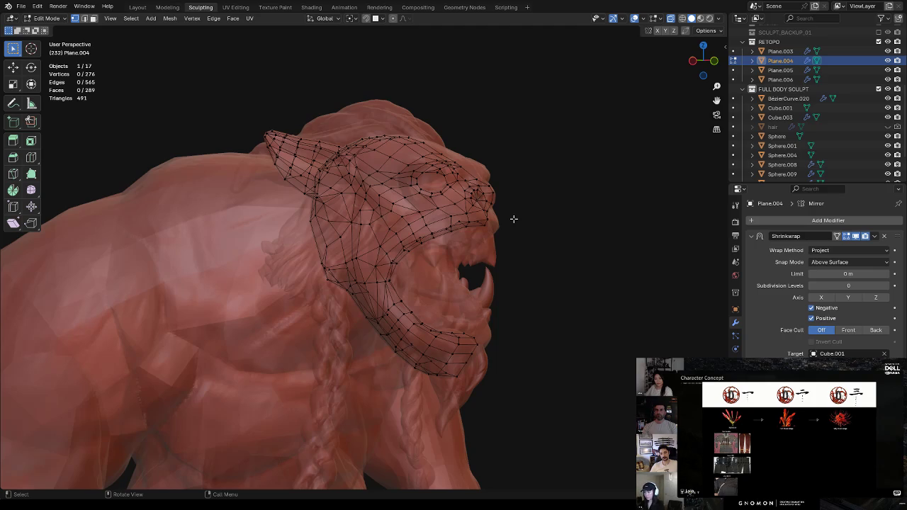
Zoom in and try edge and vertex selection on the retopo head mesh
{"action": "scroll", "coordinate": [500, 214], "scroll_direction": "up", "scroll_amount": 2}
{"action": "scroll", "coordinate": [485, 209], "scroll_direction": "up", "scroll_amount": 2}
{"action": "scroll", "coordinate": [473, 203], "scroll_direction": "up", "scroll_amount": 1}
{"action": "key", "text": "2"}
{"action": "left_click", "coordinate": [333, 220]}
{"action": "mouse_move", "coordinate": [357, 207]}
{"action": "middle_mouse_down"}
{"action": "mouse_move", "coordinate": [341, 183]}
{"action": "mouse_move", "coordinate": [367, 271]}
{"action": "middle_mouse_up"}
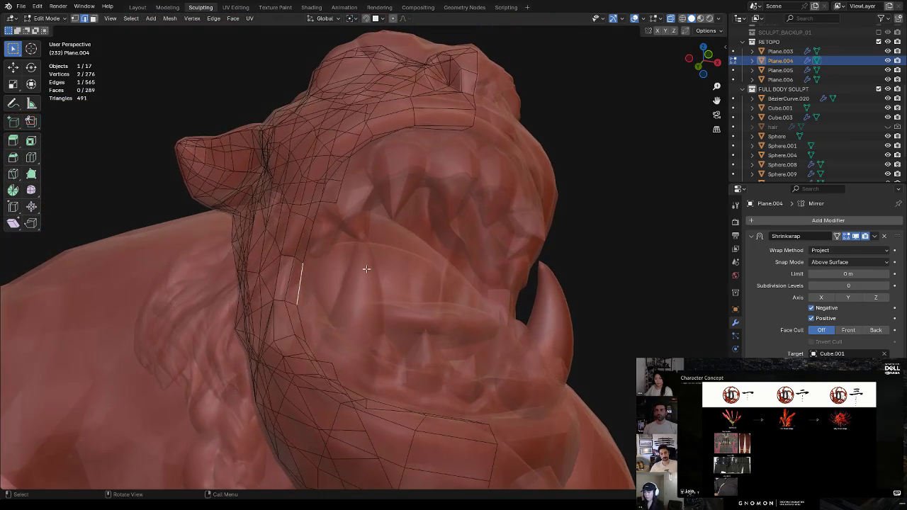
{"action": "middle_click_drag", "start_coordinate": [345, 238], "coordinate": [351, 255]}
{"action": "key", "text": "1"}
{"action": "key", "text": "alt+a"}
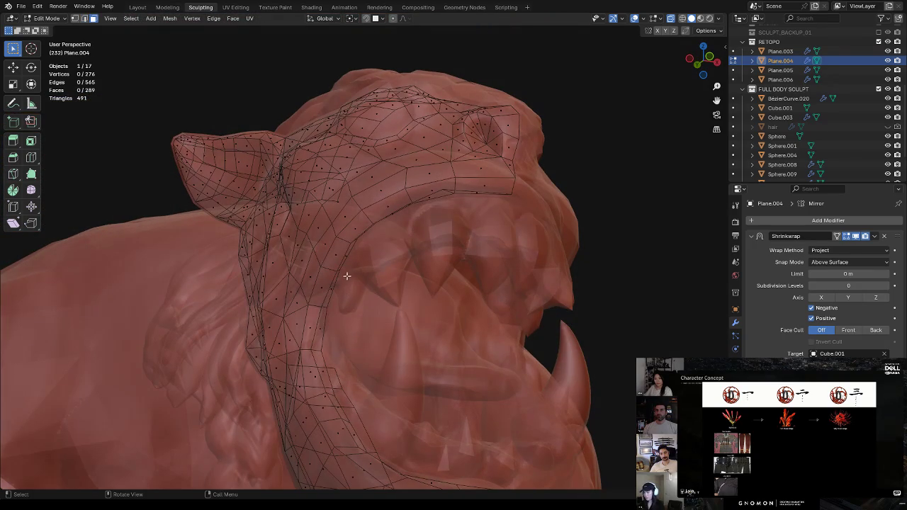
{"action": "left_click", "coordinate": [320, 322]}
{"action": "mouse_move", "coordinate": [320, 321]}
{"action": "middle_mouse_down"}
{"action": "mouse_move", "coordinate": [378, 251]}
{"action": "mouse_move", "coordinate": [474, 214]}
{"action": "mouse_move", "coordinate": [489, 222]}
{"action": "middle_mouse_up"}
Move a side-of-face vertex by X -0.025222, Y 0.073524, Z -0.012933 m
{"action": "left_click", "coordinate": [451, 253]}
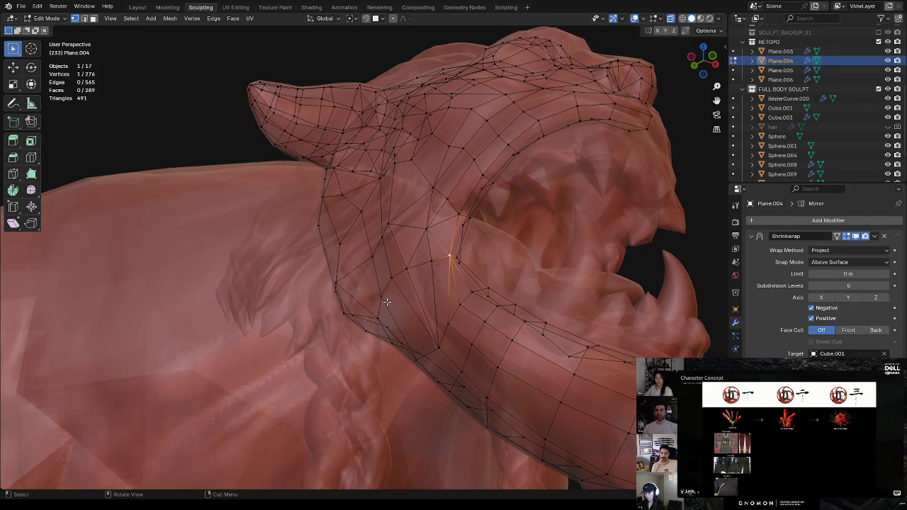
{"action": "mouse_move", "coordinate": [434, 264]}
{"action": "middle_mouse_down"}
{"action": "mouse_move", "coordinate": [484, 222]}
{"action": "mouse_move", "coordinate": [565, 232]}
{"action": "mouse_move", "coordinate": [451, 291]}
{"action": "middle_mouse_up"}
{"action": "mouse_move", "coordinate": [479, 324]}
{"action": "middle_mouse_down"}
{"action": "mouse_move", "coordinate": [460, 284]}
{"action": "mouse_move", "coordinate": [469, 301]}
{"action": "middle_mouse_up"}
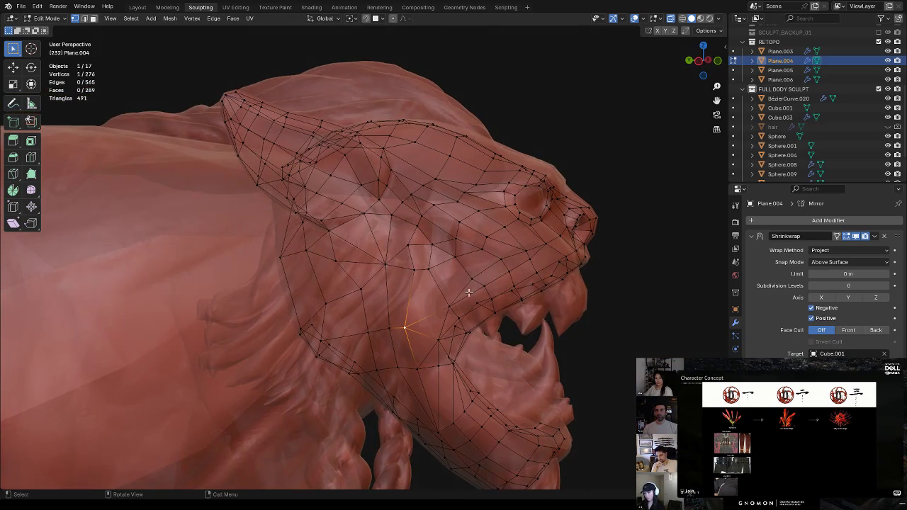
{"action": "left_click", "coordinate": [415, 268]}
{"action": "key", "text": "g"}
{"action": "left_click", "coordinate": [434, 251]}
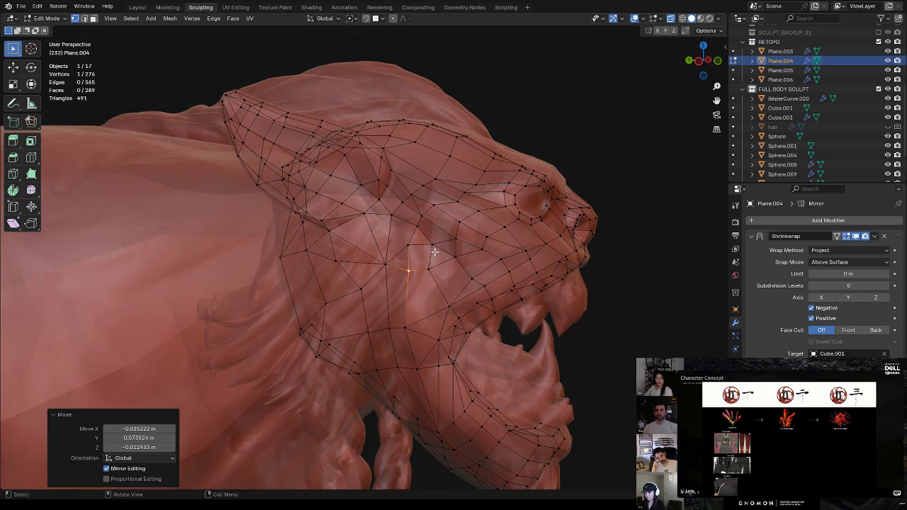
{"action": "mouse_move", "coordinate": [366, 259]}
{"action": "middle_mouse_down"}
{"action": "mouse_move", "coordinate": [476, 238]}
{"action": "mouse_move", "coordinate": [471, 220]}
{"action": "mouse_move", "coordinate": [453, 263]}
{"action": "middle_mouse_up"}
{"action": "key", "text": "g"}
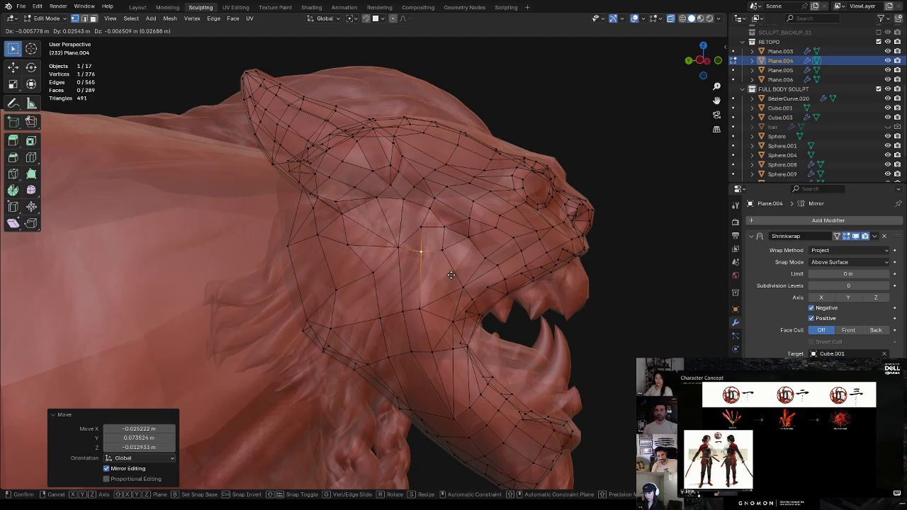
{"action": "right_click", "coordinate": [450, 278]}
Toggle X-ray on and off to check the whole retopo wireframe over the sculpt
{"action": "mouse_move", "coordinate": [451, 290]}
{"action": "middle_mouse_down"}
{"action": "mouse_move", "coordinate": [435, 213]}
{"action": "mouse_move", "coordinate": [447, 265]}
{"action": "mouse_move", "coordinate": [340, 348]}
{"action": "mouse_move", "coordinate": [431, 267]}
{"action": "middle_mouse_up"}
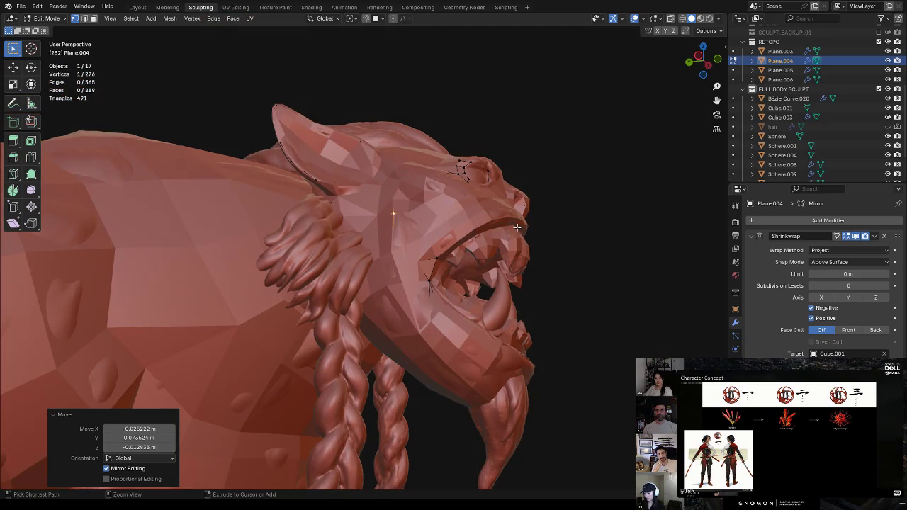
{"action": "key", "text": "alt+z"}
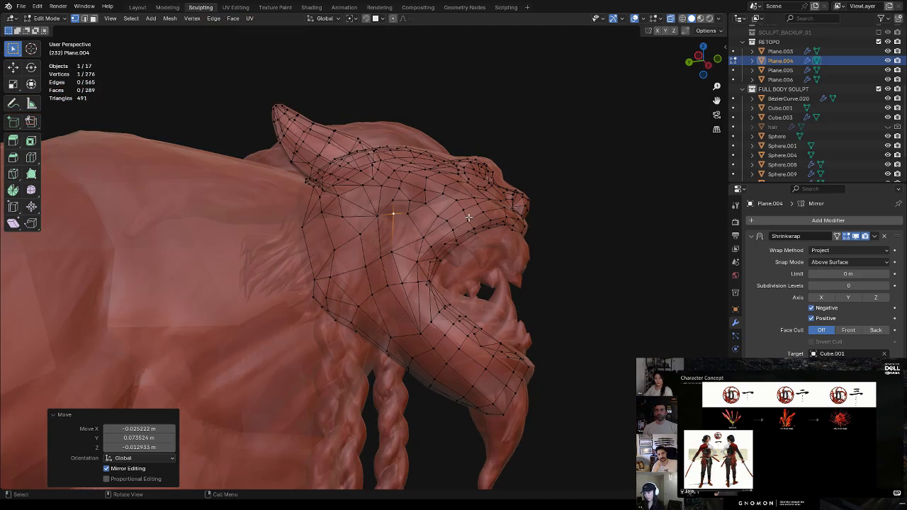
{"action": "mouse_move", "coordinate": [499, 211]}
{"action": "middle_mouse_down"}
{"action": "mouse_move", "coordinate": [547, 196]}
{"action": "mouse_move", "coordinate": [539, 230]}
{"action": "middle_mouse_up"}
{"action": "key", "text": "alt+z"}
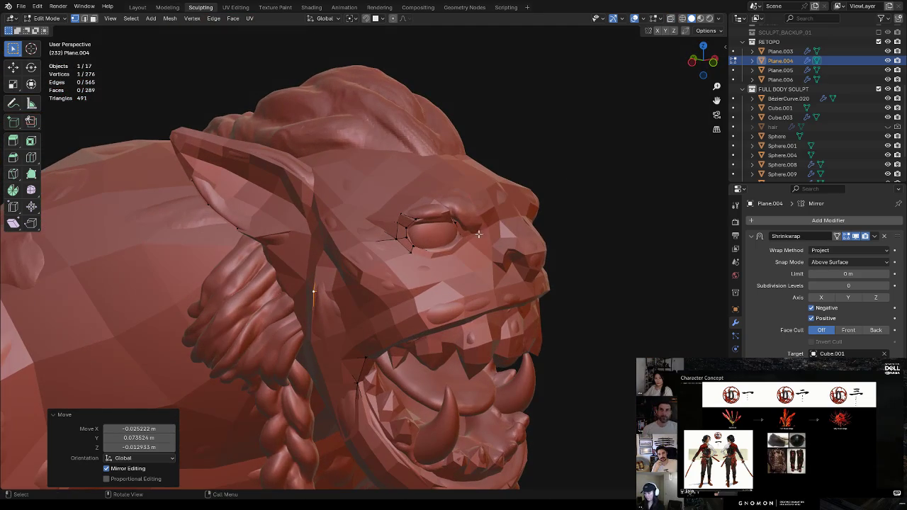
In face select with X-ray and surface snapping on, move a face to the eye's corner
{"action": "key", "text": "3"}
{"action": "left_click", "coordinate": [405, 245]}
{"action": "key", "text": "alt+z"}
{"action": "left_click", "coordinate": [366, 17]}
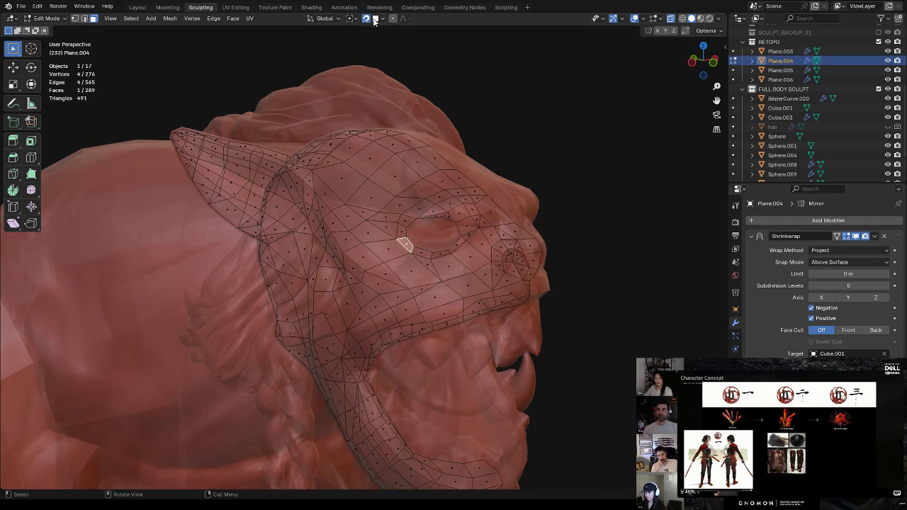
{"action": "middle_click_drag", "start_coordinate": [455, 233], "coordinate": [479, 237]}
{"action": "scroll", "coordinate": [475, 227], "scroll_direction": "up", "scroll_amount": 2}
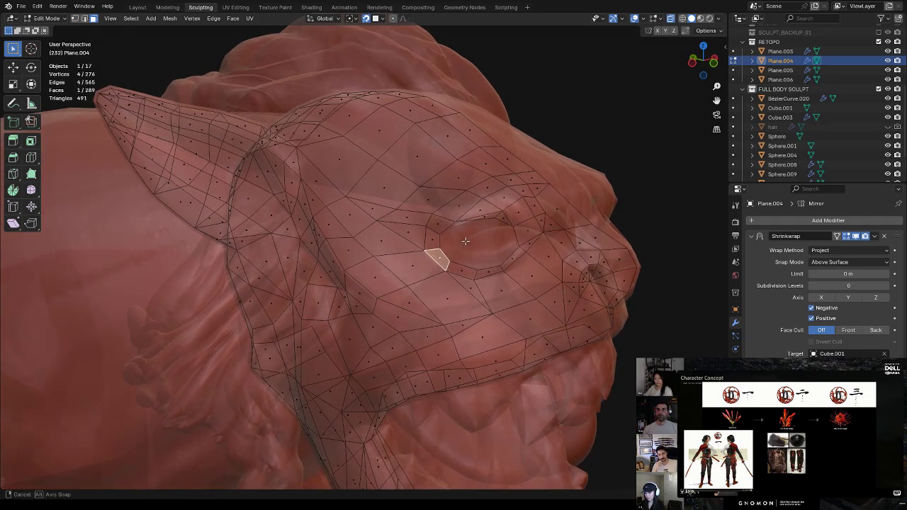
{"action": "key", "text": "g"}
{"action": "left_click", "coordinate": [480, 238]}
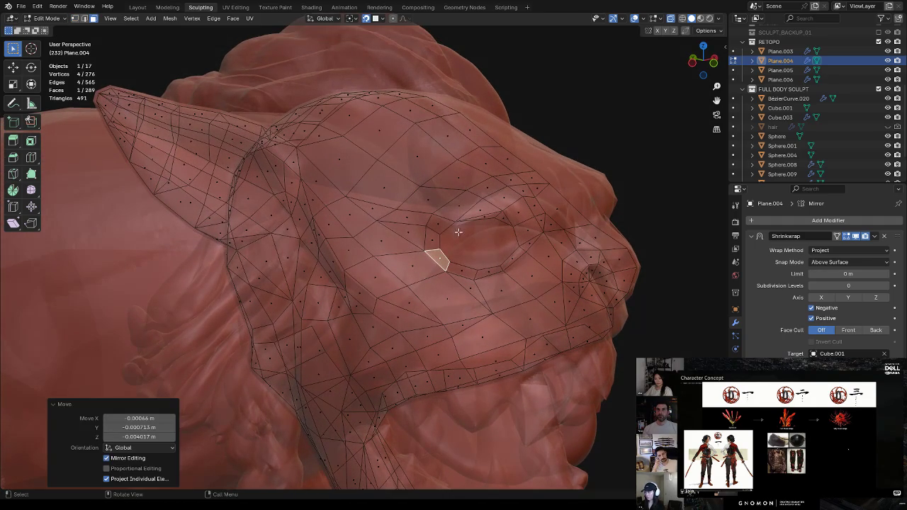
{"action": "key", "text": "alt+z"}
{"action": "key", "text": "alt+z"}
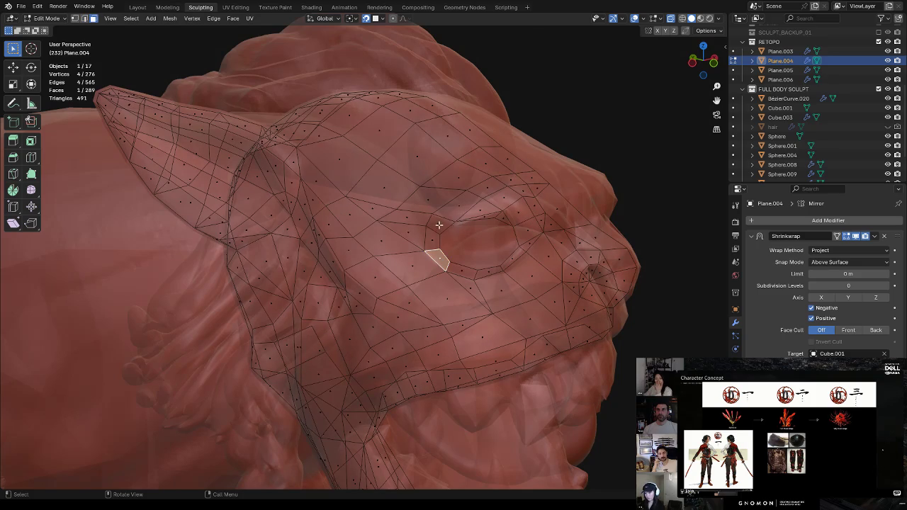
{"action": "key", "text": "g"}
{"action": "left_click", "coordinate": [442, 227]}
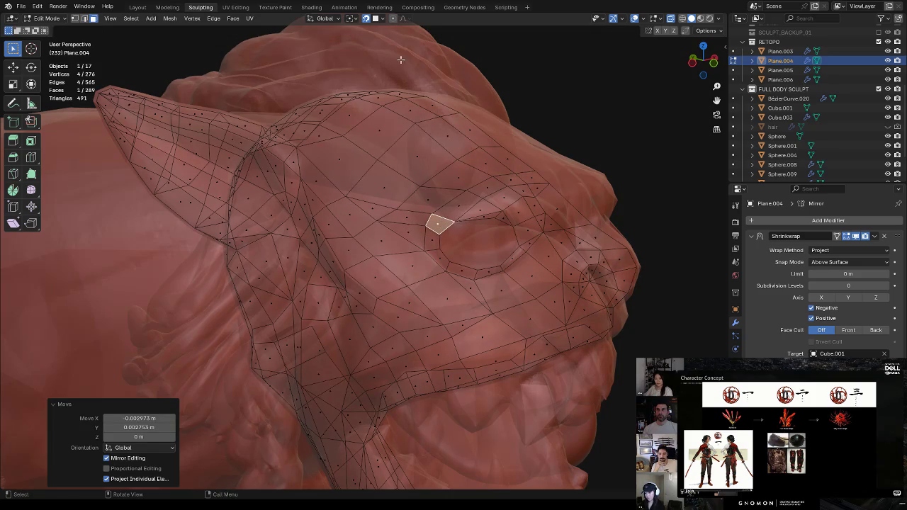
Reposition the small triangle above the eye and a nearby quad onto the sculpt
{"action": "middle_click_drag", "start_coordinate": [465, 224], "coordinate": [433, 192]}
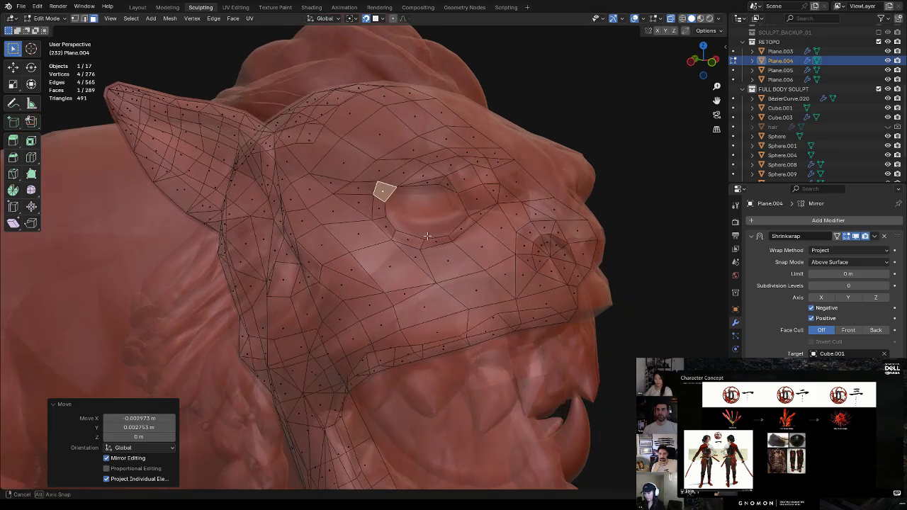
{"action": "left_click", "coordinate": [445, 180]}
{"action": "key", "text": "g"}
{"action": "left_click", "coordinate": [441, 181]}
{"action": "key", "text": "g"}
{"action": "left_click", "coordinate": [451, 167]}
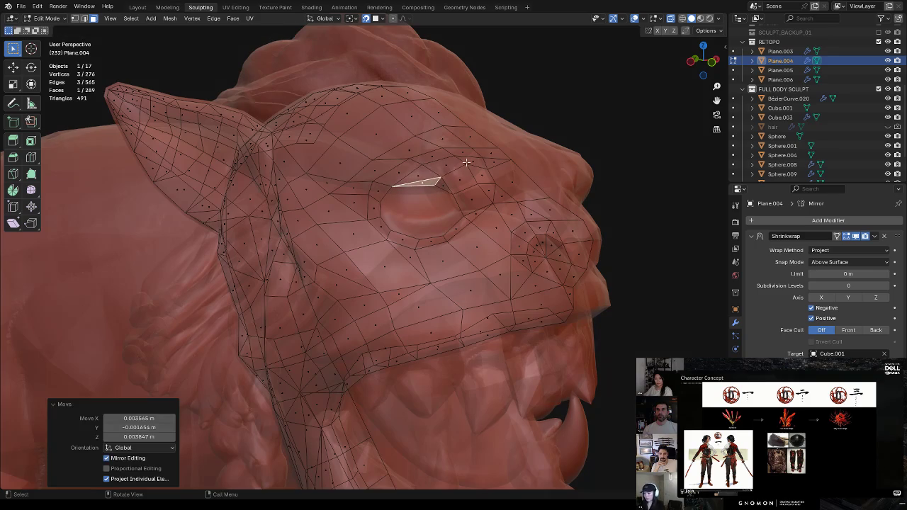
{"action": "left_click", "coordinate": [472, 199]}
{"action": "key", "text": "g"}
{"action": "left_click", "coordinate": [484, 173]}
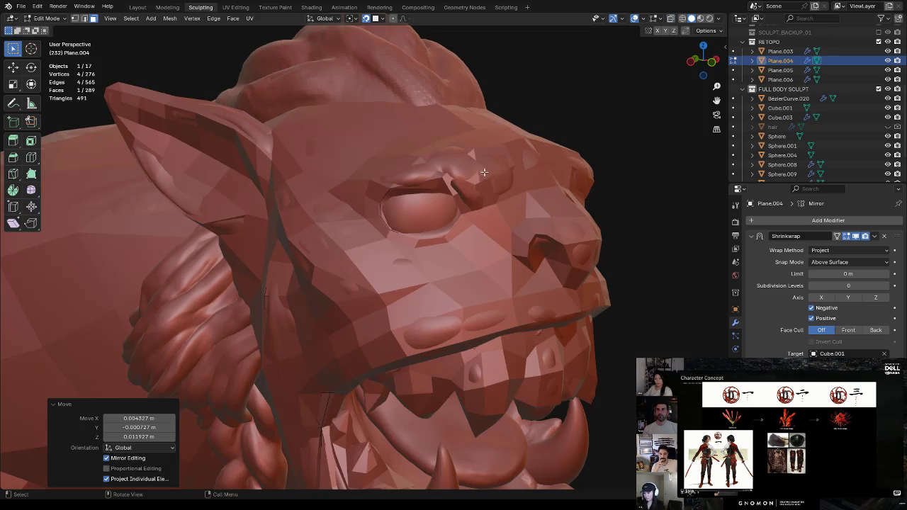
Switch to vertex select and move vertices near the eye onto the sculpt surface
{"action": "key", "text": "1"}
{"action": "mouse_move", "coordinate": [487, 172]}
{"action": "middle_mouse_down"}
{"action": "mouse_move", "coordinate": [527, 162]}
{"action": "mouse_move", "coordinate": [368, 261]}
{"action": "mouse_move", "coordinate": [358, 190]}
{"action": "mouse_move", "coordinate": [333, 254]}
{"action": "middle_mouse_up"}
{"action": "scroll", "coordinate": [527, 162], "scroll_direction": "up", "scroll_amount": 5}
{"action": "key", "text": "g"}
{"action": "left_click", "coordinate": [361, 185]}
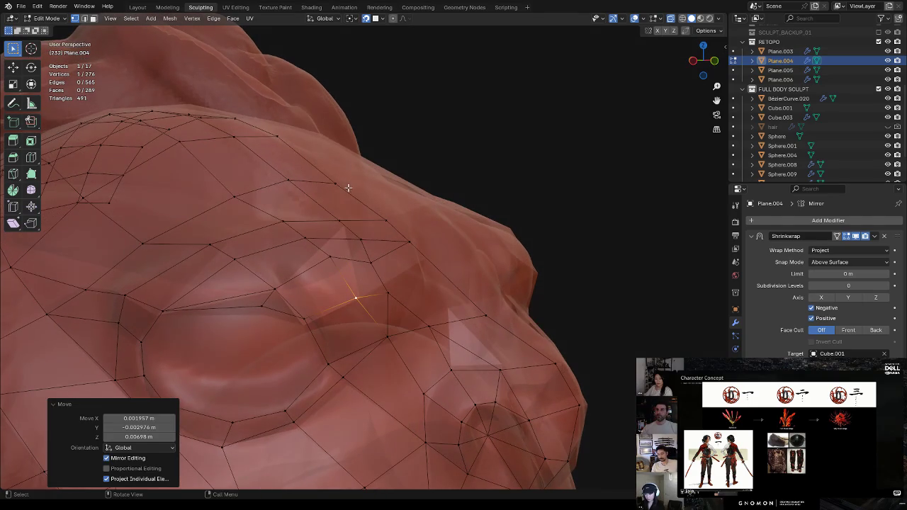
{"action": "key", "text": "g"}
{"action": "left_click", "coordinate": [332, 256]}
{"action": "key", "text": "g"}
{"action": "left_click", "coordinate": [274, 289]}
Reposition a chain of vertices across the side of the head with repeated grab moves
{"action": "key", "text": "g"}
{"action": "left_click", "coordinate": [231, 262]}
{"action": "key", "text": "g"}
{"action": "left_click", "coordinate": [312, 237]}
{"action": "key", "text": "g"}
{"action": "left_click", "coordinate": [360, 236]}
{"action": "key", "text": "g"}
{"action": "left_click", "coordinate": [406, 241]}
{"action": "mouse_move", "coordinate": [407, 242]}
{"action": "middle_mouse_down"}
{"action": "mouse_move", "coordinate": [381, 249]}
{"action": "mouse_move", "coordinate": [395, 260]}
{"action": "mouse_move", "coordinate": [375, 294]}
{"action": "mouse_move", "coordinate": [381, 251]}
{"action": "middle_mouse_up"}
{"action": "key", "text": "g"}
{"action": "left_click", "coordinate": [382, 249]}
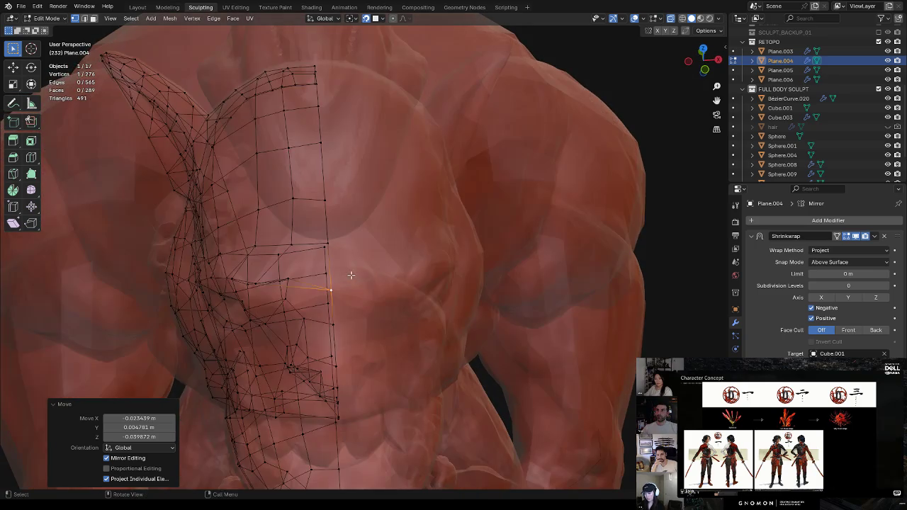
{"action": "left_click", "coordinate": [388, 256]}
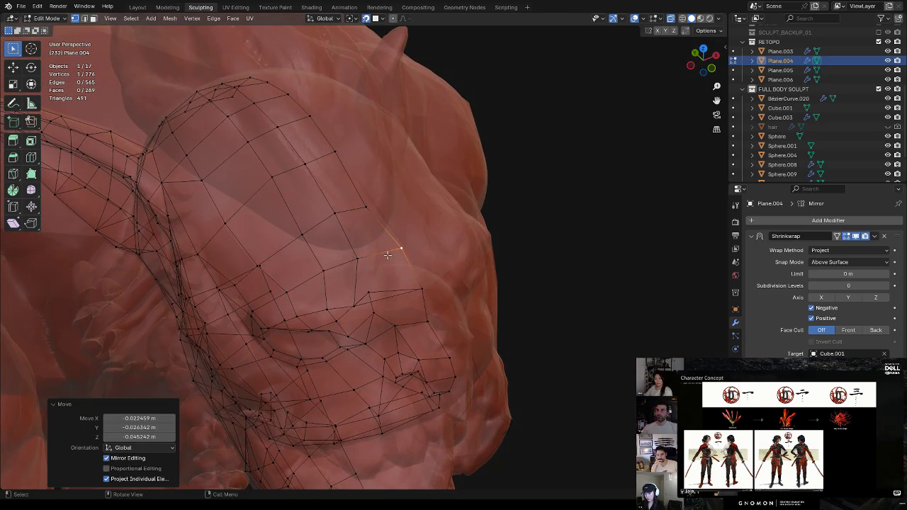
Drag more vertices along the head's contour, undo the last change, and zoom out
{"action": "left_click_drag", "start_coordinate": [324, 270], "coordinate": [299, 237]}
{"action": "left_click_drag", "start_coordinate": [339, 214], "coordinate": [375, 209]}
{"action": "left_click_drag", "start_coordinate": [334, 154], "coordinate": [277, 178]}
{"action": "left_click_drag", "start_coordinate": [280, 137], "coordinate": [311, 118]}
{"action": "middle_click_drag", "start_coordinate": [374, 124], "coordinate": [396, 130]}
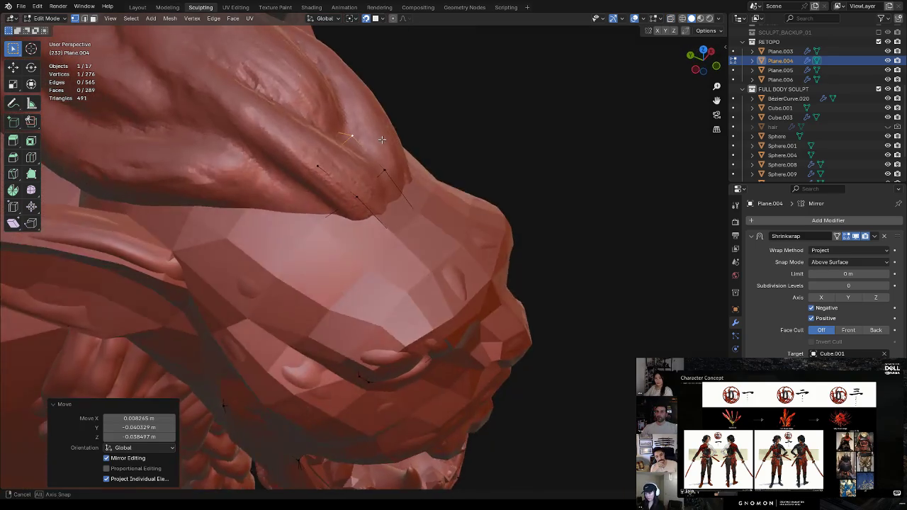
{"action": "key", "text": "ctrl+z"}
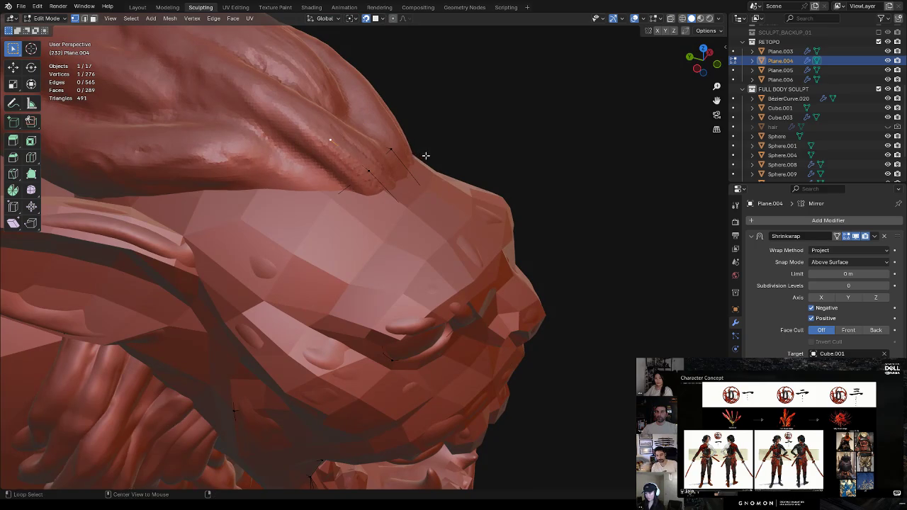
{"action": "scroll", "coordinate": [426, 155], "scroll_direction": "down", "scroll_amount": 4}
{"action": "middle_click_drag", "start_coordinate": [425, 155], "coordinate": [451, 153]}
{"action": "key", "text": "ctrl+Tab"}
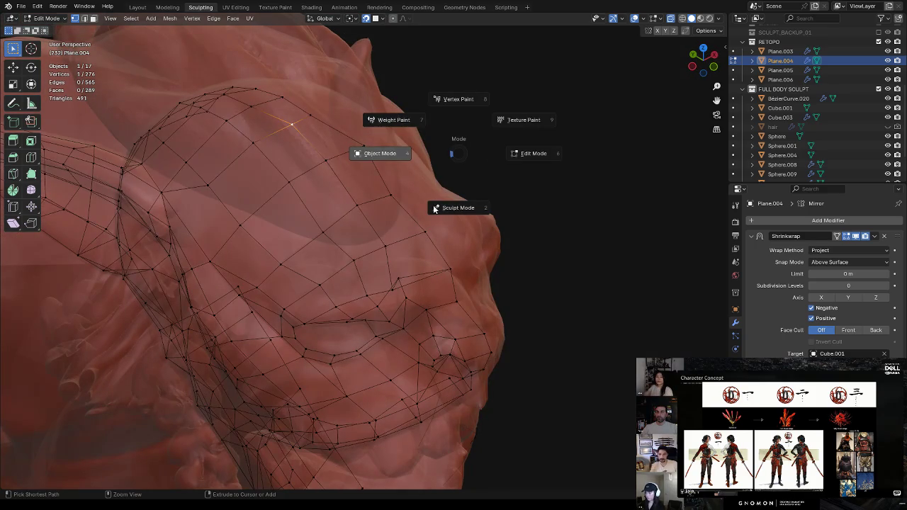
Return to Object Mode, try selecting objects around the mouth, then clear the selection
{"action": "left_click", "coordinate": [434, 204]}
{"action": "mouse_move", "coordinate": [416, 266]}
{"action": "middle_mouse_down"}
{"action": "mouse_move", "coordinate": [426, 238]}
{"action": "mouse_move", "coordinate": [450, 226]}
{"action": "middle_mouse_up"}
{"action": "mouse_move", "coordinate": [405, 265]}
{"action": "middle_mouse_down"}
{"action": "mouse_move", "coordinate": [407, 215]}
{"action": "mouse_move", "coordinate": [457, 265]}
{"action": "middle_mouse_up"}
{"action": "left_click", "coordinate": [429, 238]}
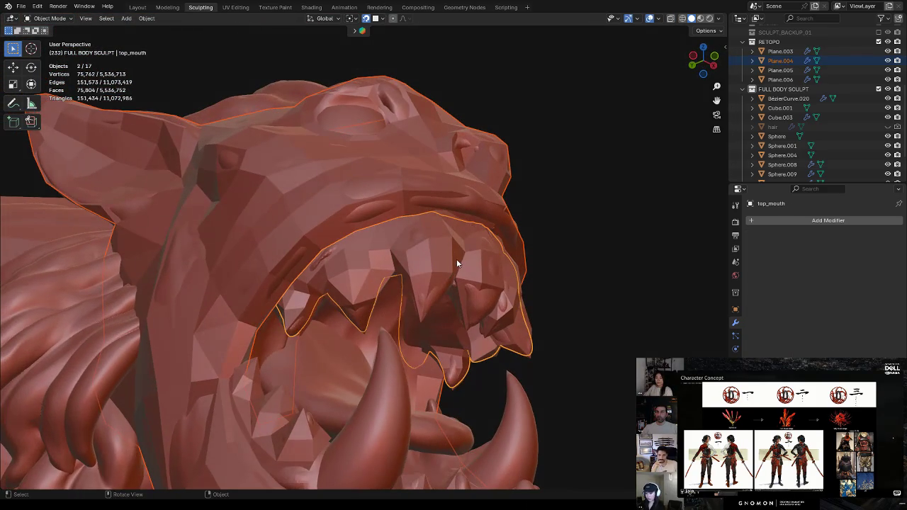
{"action": "left_click", "coordinate": [368, 341]}
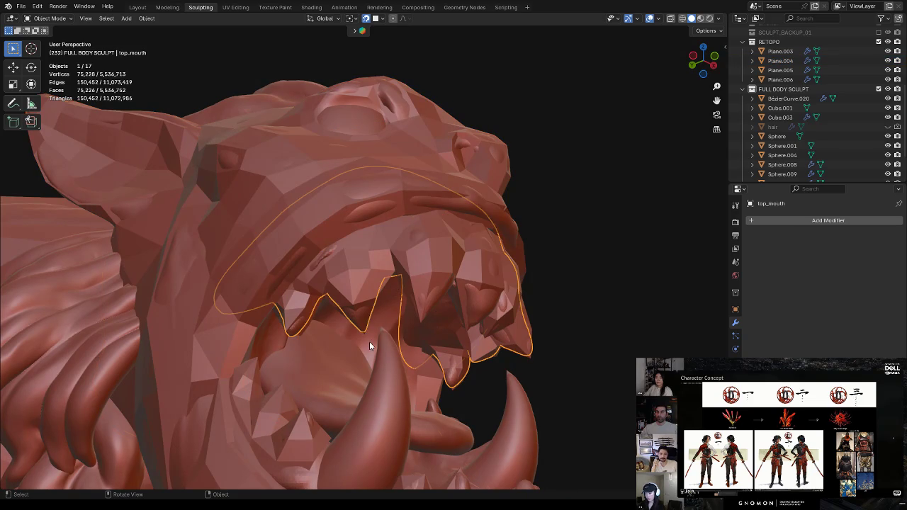
{"action": "left_click", "coordinate": [425, 253]}
{"action": "key", "text": "alt+a"}
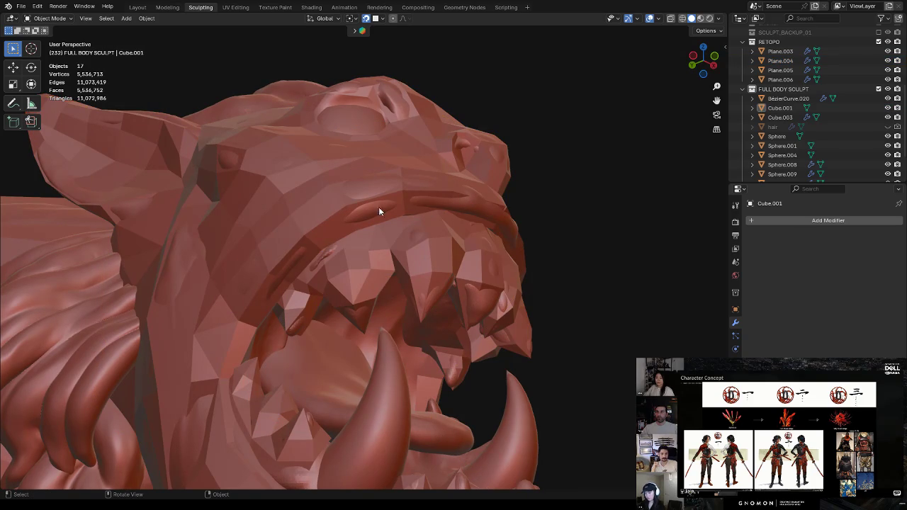
Select Cube.001 and Plane.004, isolate them in Local View, and orbit to the front
{"action": "left_click", "coordinate": [382, 318]}
{"action": "scroll", "coordinate": [386, 310], "scroll_direction": "down", "scroll_amount": 2}
{"action": "scroll", "coordinate": [359, 326], "scroll_direction": "down", "scroll_amount": 2}
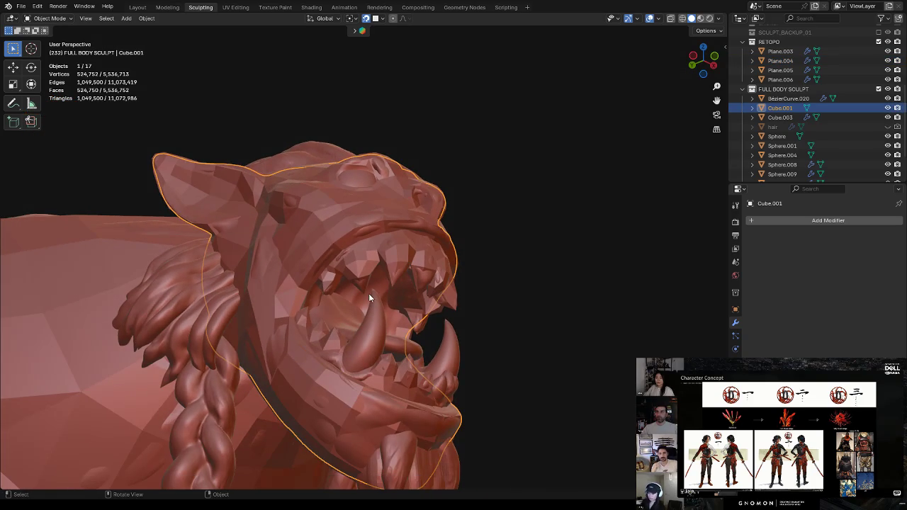
{"action": "left_click", "coordinate": [375, 227], "text": "shift"}
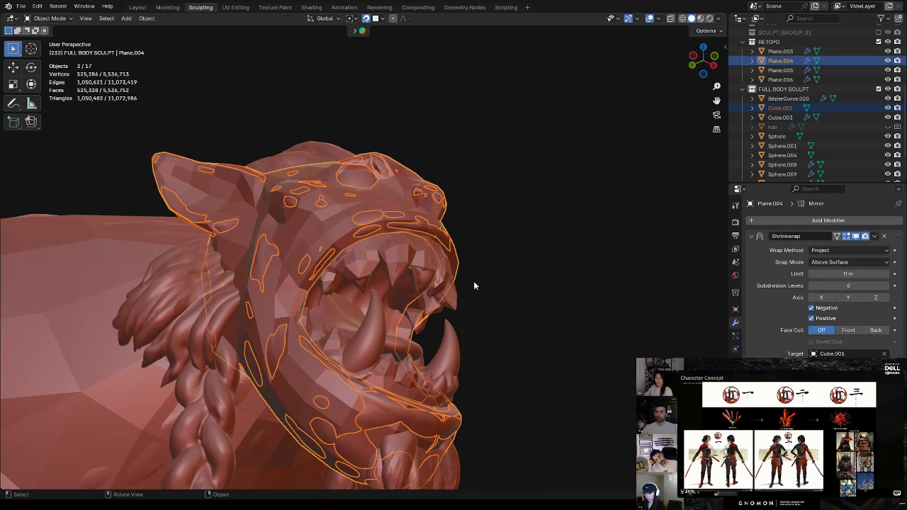
{"action": "key", "text": "KP_Divide"}
{"action": "key", "text": "alt+a"}
{"action": "middle_click_drag", "start_coordinate": [518, 176], "coordinate": [464, 243]}
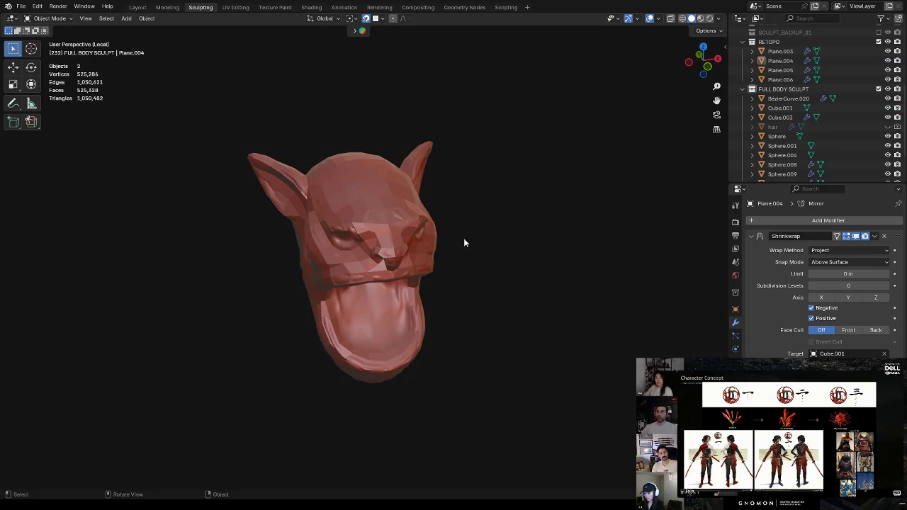
Enter Edit Mode on Plane.004 and move a forehead vertex higher onto the sculpt
{"action": "left_click", "coordinate": [373, 204]}
{"action": "key", "text": "Tab"}
{"action": "middle_click_drag", "start_coordinate": [373, 203], "coordinate": [375, 185]}
{"action": "left_click", "coordinate": [371, 203]}
{"action": "key", "text": "g"}
{"action": "left_click", "coordinate": [379, 203]}
{"action": "key", "text": "g"}
{"action": "left_click", "coordinate": [362, 180]}
{"action": "key", "text": "g"}
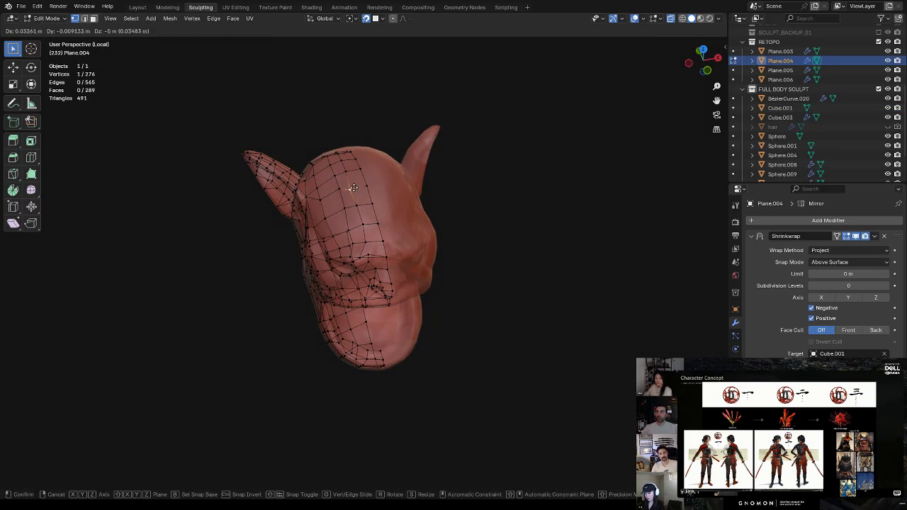
{"action": "left_click", "coordinate": [356, 185]}
{"action": "key", "text": "g"}
{"action": "left_click", "coordinate": [358, 205]}
{"action": "scroll", "coordinate": [439, 213], "scroll_direction": "up", "scroll_amount": 4}
Reposition a cheek vertex along the face edge and a vertex near the brow
{"action": "left_click", "coordinate": [423, 224]}
{"action": "middle_click_drag", "start_coordinate": [423, 223], "coordinate": [434, 232]}
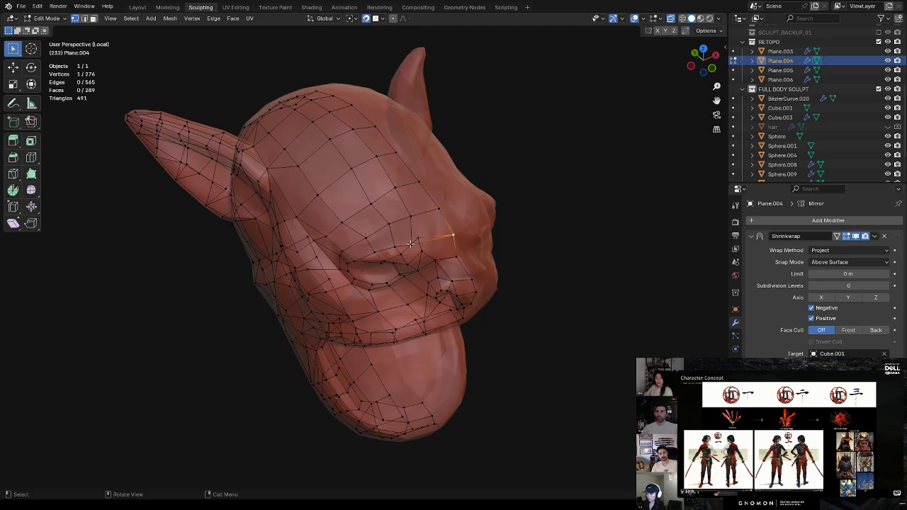
{"action": "key", "text": "g"}
{"action": "left_click", "coordinate": [424, 225]}
{"action": "key", "text": "g"}
{"action": "left_click", "coordinate": [424, 241]}
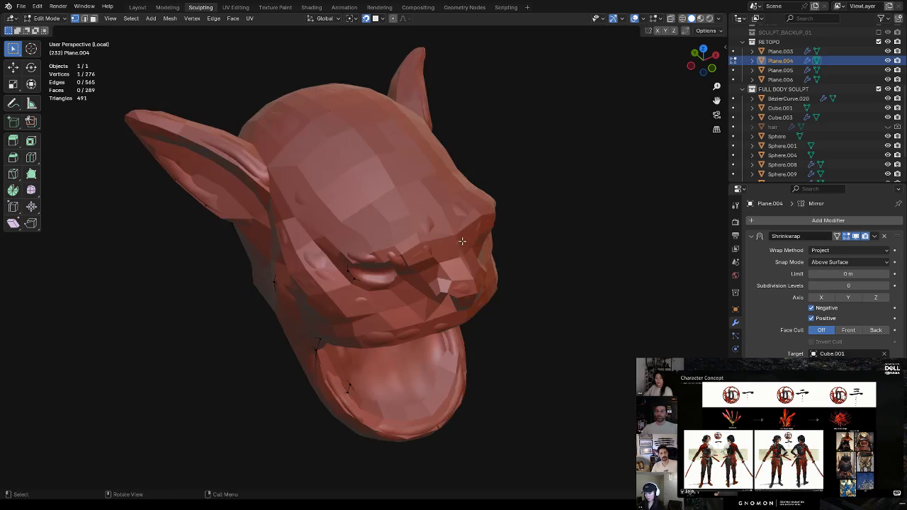
{"action": "middle_click_drag", "start_coordinate": [461, 241], "coordinate": [462, 226]}
{"action": "scroll", "coordinate": [462, 225], "scroll_direction": "up", "scroll_amount": 3}
{"action": "key", "text": "g"}
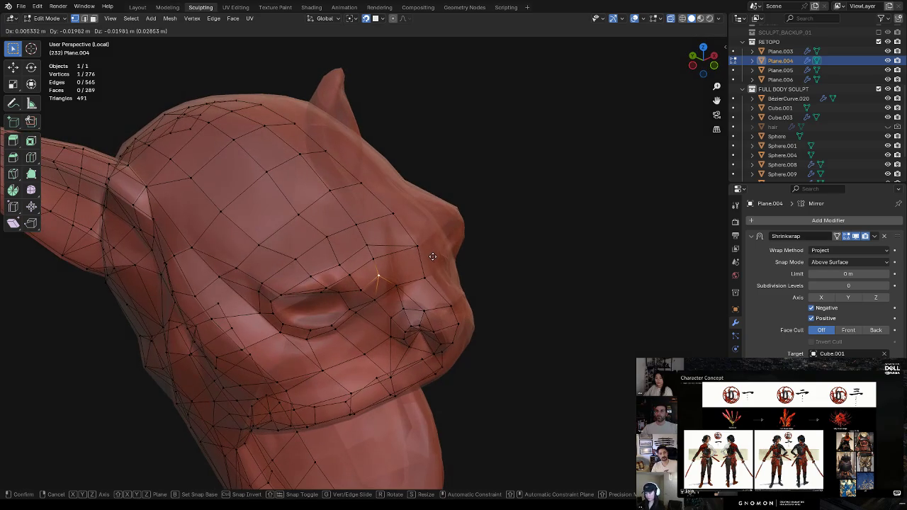
{"action": "left_click", "coordinate": [431, 257]}
Drop the vertex beside the nose lower and shift it toward the snout
{"action": "middle_click_drag", "start_coordinate": [429, 256], "coordinate": [394, 261]}
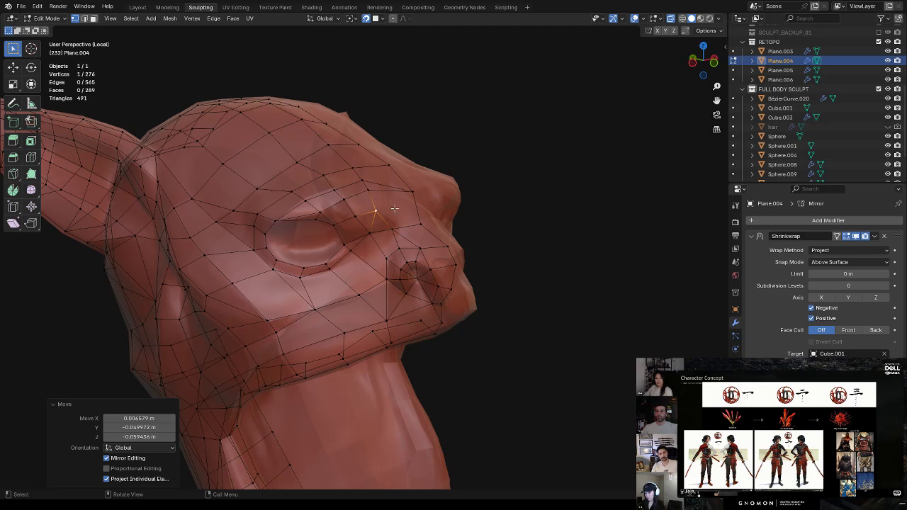
{"action": "middle_click_drag", "start_coordinate": [411, 184], "coordinate": [385, 253]}
{"action": "left_click", "coordinate": [385, 253]}
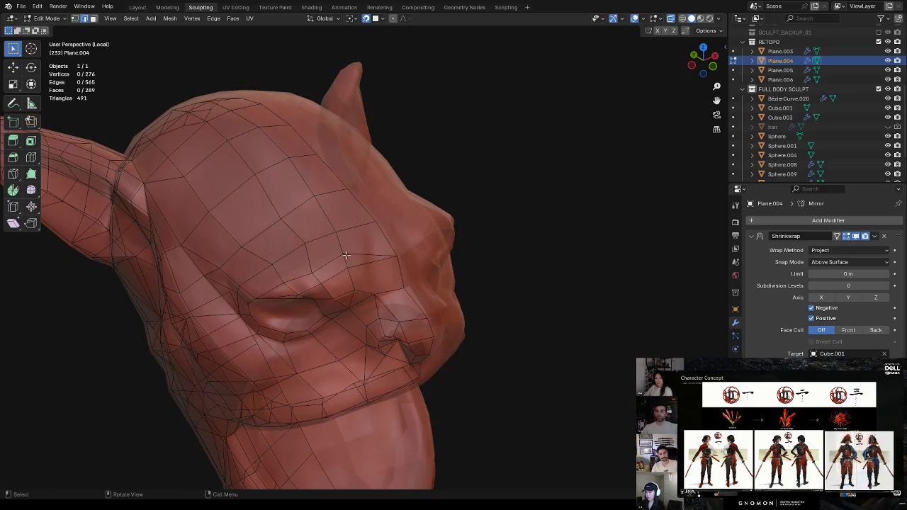
{"action": "key", "text": "g"}
{"action": "left_click", "coordinate": [374, 238]}
{"action": "key", "text": "g"}
{"action": "left_click", "coordinate": [288, 281]}
{"action": "key", "text": "g"}
{"action": "left_click", "coordinate": [399, 259]}
Pull the snout vertex further down along the snout
{"action": "key", "text": "g"}
{"action": "left_click", "coordinate": [396, 243]}
{"action": "key", "text": "g"}
{"action": "left_click", "coordinate": [408, 290]}
{"action": "key", "text": "g"}
{"action": "left_click", "coordinate": [425, 321]}
{"action": "key", "text": "g"}
{"action": "left_click", "coordinate": [435, 340]}
From below the head, refine a vertex up and left toward the snout
{"action": "middle_click_drag", "start_coordinate": [416, 342], "coordinate": [415, 285]}
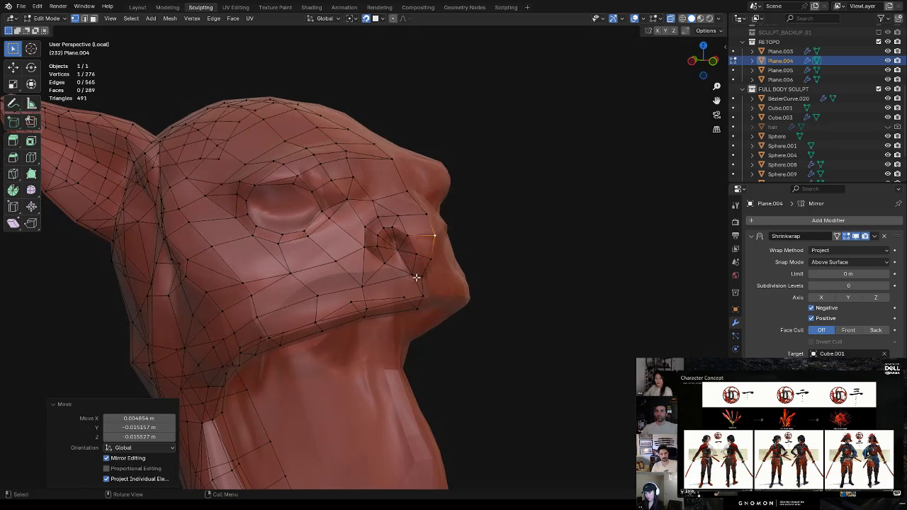
{"action": "key", "text": "g"}
{"action": "left_click", "coordinate": [408, 234]}
{"action": "key", "text": "g"}
{"action": "left_click", "coordinate": [390, 214]}
{"action": "key", "text": "g"}
{"action": "left_click", "coordinate": [386, 209]}
{"action": "key", "text": "g"}
{"action": "left_click", "coordinate": [373, 201]}
{"action": "key", "text": "g"}
{"action": "left_click", "coordinate": [377, 200]}
{"action": "key", "text": "g"}
{"action": "left_click", "coordinate": [355, 180]}
{"action": "mouse_move", "coordinate": [354, 180]}
{"action": "middle_mouse_down"}
{"action": "mouse_move", "coordinate": [456, 142]}
{"action": "mouse_move", "coordinate": [368, 182]}
{"action": "middle_mouse_up"}
Lift an eyelid vertex up and left onto the lid
{"action": "left_click", "coordinate": [334, 177]}
{"action": "key", "text": "g"}
{"action": "left_click", "coordinate": [335, 170]}
{"action": "key", "text": "g"}
{"action": "left_click", "coordinate": [339, 156]}
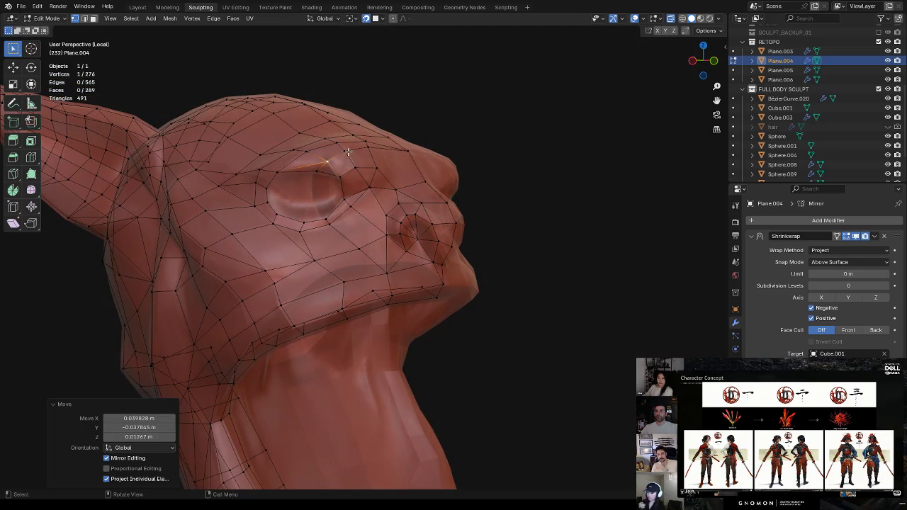
{"action": "middle_click_drag", "start_coordinate": [348, 151], "coordinate": [401, 134], "text": "ctrl"}
{"action": "key", "text": "g"}
{"action": "key", "text": "Escape"}
Settle the eye-corner vertex just above the eye
{"action": "left_click", "coordinate": [335, 172]}
{"action": "key", "text": "g"}
{"action": "left_click", "coordinate": [352, 184]}
{"action": "key", "text": "g"}
{"action": "left_click", "coordinate": [374, 152]}
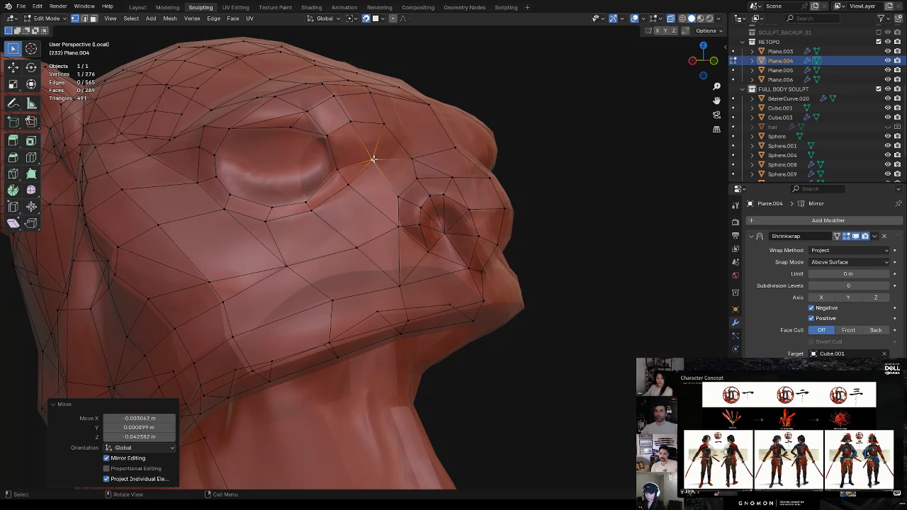
{"action": "key", "text": "g"}
{"action": "left_click", "coordinate": [389, 126]}
{"action": "middle_click_drag", "start_coordinate": [389, 126], "coordinate": [406, 150]}
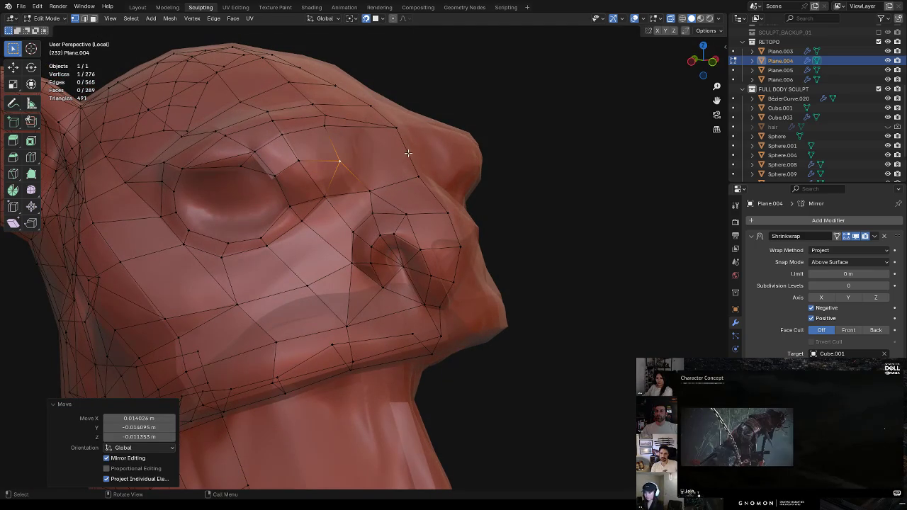
Extrude one new vertex from the eye corner and place it on the surface
{"action": "right_click", "coordinate": [406, 150], "text": "ctrl"}
{"action": "left_click", "coordinate": [344, 161]}
{"action": "key", "text": "g"}
{"action": "left_click", "coordinate": [361, 160]}
{"action": "mouse_move", "coordinate": [368, 162]}
{"action": "middle_mouse_down"}
{"action": "mouse_move", "coordinate": [388, 205]}
{"action": "mouse_move", "coordinate": [388, 168]}
{"action": "middle_mouse_up"}
{"action": "key", "text": "g"}
{"action": "left_click", "coordinate": [388, 208]}
Move vertices lower beneath the eye to follow the sculpt
{"action": "mouse_move", "coordinate": [345, 195]}
{"action": "middle_mouse_down"}
{"action": "mouse_move", "coordinate": [404, 178]}
{"action": "mouse_move", "coordinate": [408, 148]}
{"action": "mouse_move", "coordinate": [409, 162]}
{"action": "mouse_move", "coordinate": [398, 165]}
{"action": "middle_mouse_up"}
{"action": "key", "text": "g"}
{"action": "left_click", "coordinate": [415, 149]}
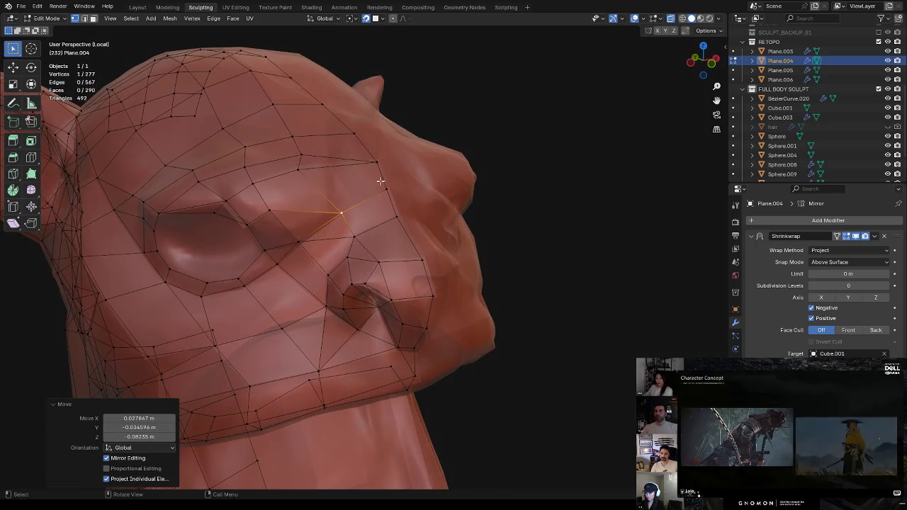
{"action": "key", "text": "g"}
{"action": "left_click", "coordinate": [333, 205]}
{"action": "key", "text": "g"}
{"action": "left_click", "coordinate": [310, 237]}
{"action": "key", "text": "g"}
{"action": "left_click", "coordinate": [299, 250]}
Pull a vertex along the lower eye rim and nudge it into place
{"action": "middle_click_drag", "start_coordinate": [299, 250], "coordinate": [321, 241]}
{"action": "key", "text": "g"}
{"action": "left_click", "coordinate": [305, 245]}
{"action": "key", "text": "g"}
{"action": "left_click", "coordinate": [279, 267]}
{"action": "key", "text": "g"}
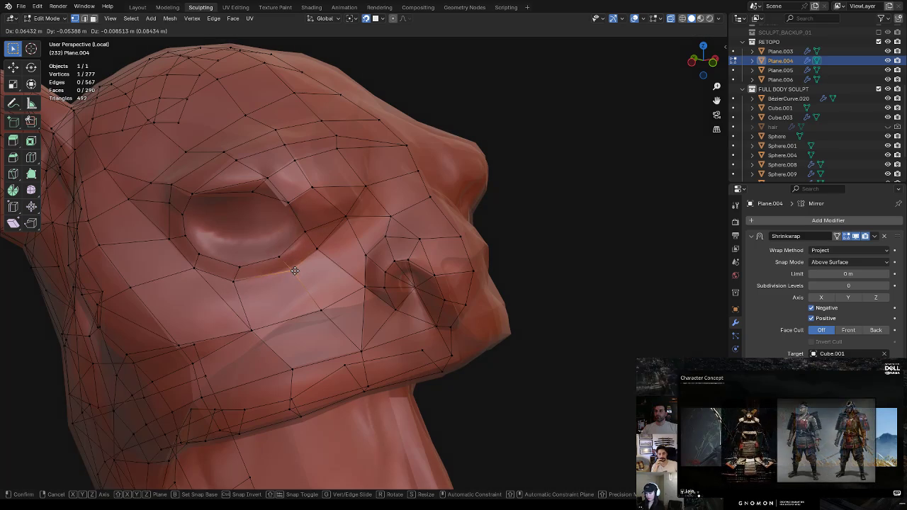
{"action": "left_click", "coordinate": [284, 261]}
{"action": "key", "text": "g"}
{"action": "left_click", "coordinate": [285, 257]}
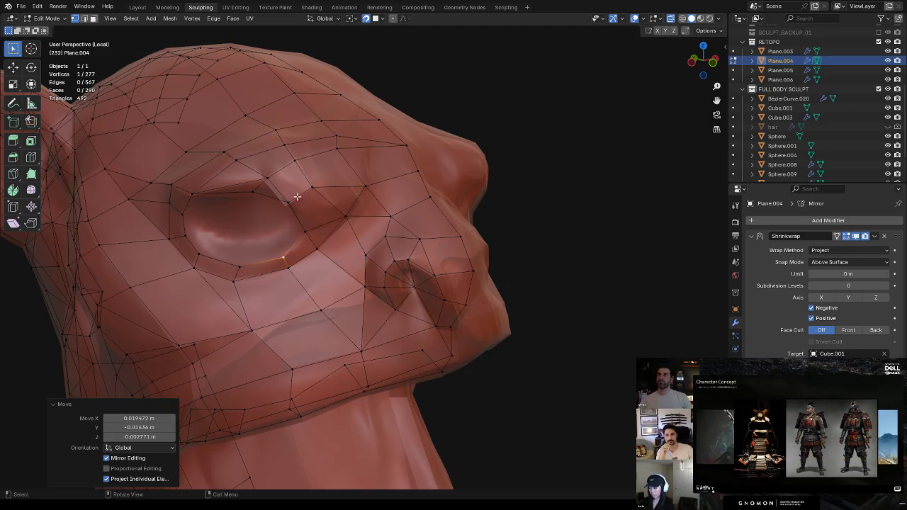
Place an upper eye-rim vertex on the lid and another vertex on the brow
{"action": "left_click", "coordinate": [297, 197]}
{"action": "key", "text": "g"}
{"action": "left_click", "coordinate": [297, 196]}
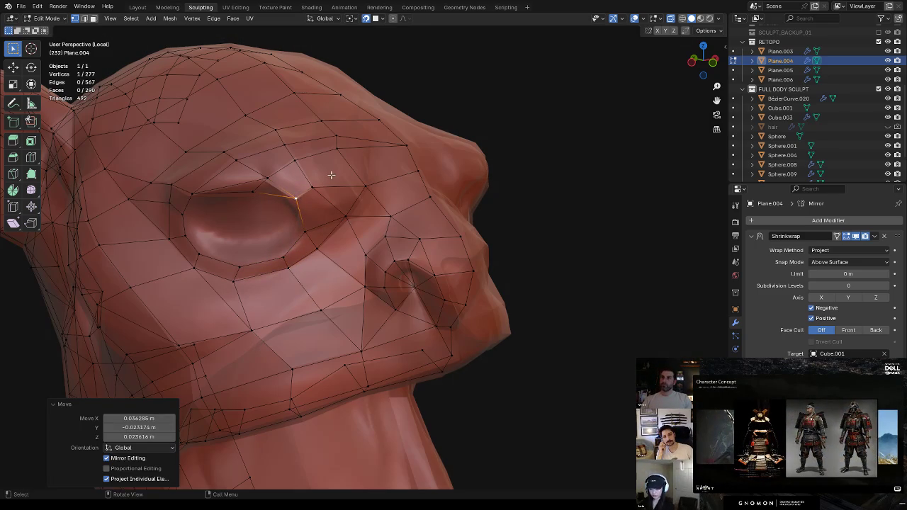
{"action": "middle_click_drag", "start_coordinate": [329, 175], "coordinate": [319, 193]}
{"action": "key", "text": "g"}
{"action": "left_click", "coordinate": [309, 187]}
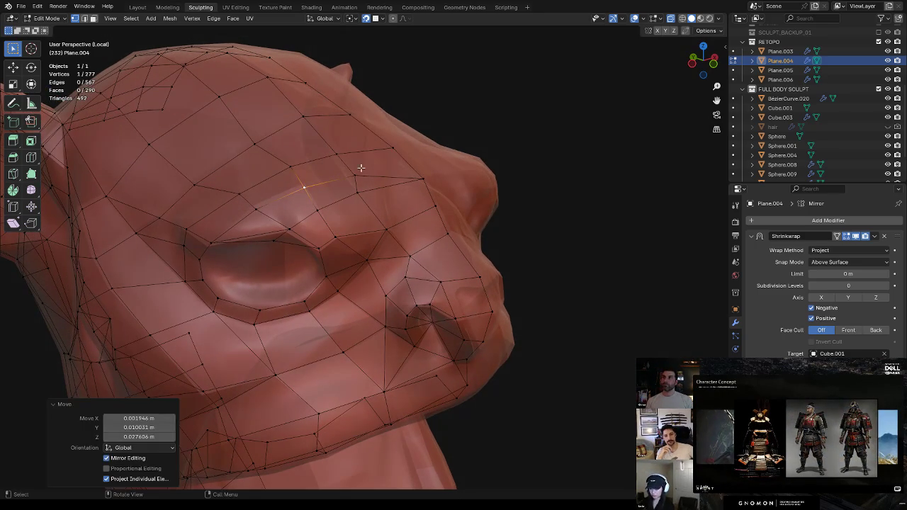
{"action": "middle_click_drag", "start_coordinate": [361, 165], "coordinate": [361, 198]}
{"action": "key", "text": "g"}
{"action": "left_click", "coordinate": [361, 197]}
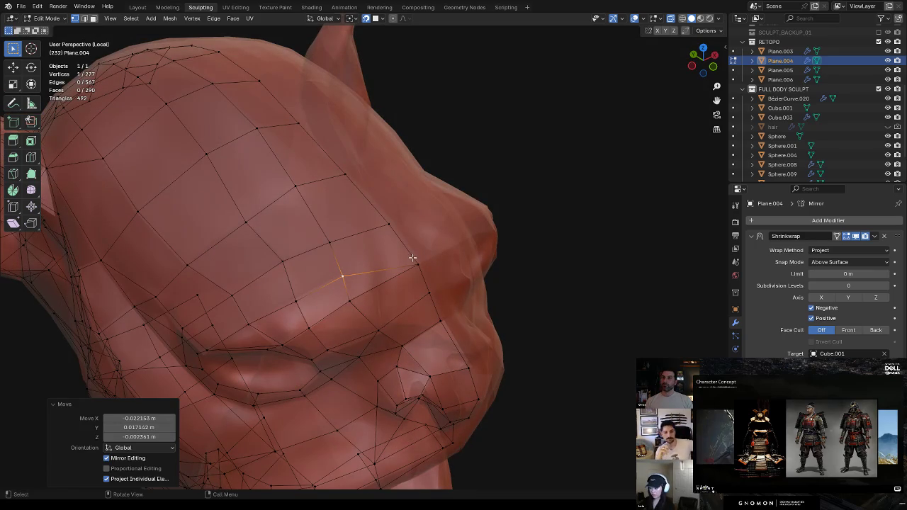
Set a final vertex beside the eye and turn X-ray off to check the fit
{"action": "middle_click_drag", "start_coordinate": [414, 249], "coordinate": [319, 248]}
{"action": "key", "text": "g"}
{"action": "left_click", "coordinate": [298, 246]}
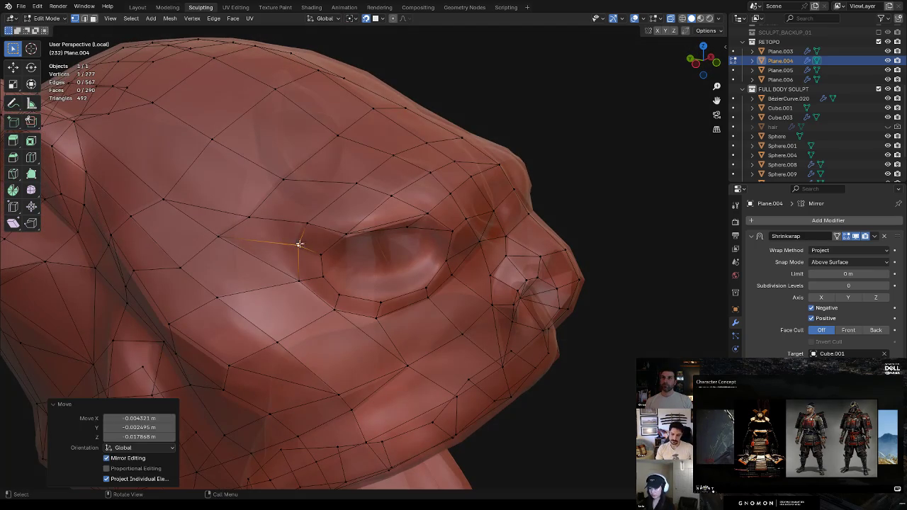
{"action": "key", "text": "Tab"}
{"action": "key", "text": "Tab"}
{"action": "mouse_move", "coordinate": [462, 142]}
{"action": "middle_mouse_down"}
{"action": "mouse_move", "coordinate": [400, 200]}
{"action": "mouse_move", "coordinate": [344, 176]}
{"action": "middle_mouse_up"}
{"action": "key", "text": "alt+z"}
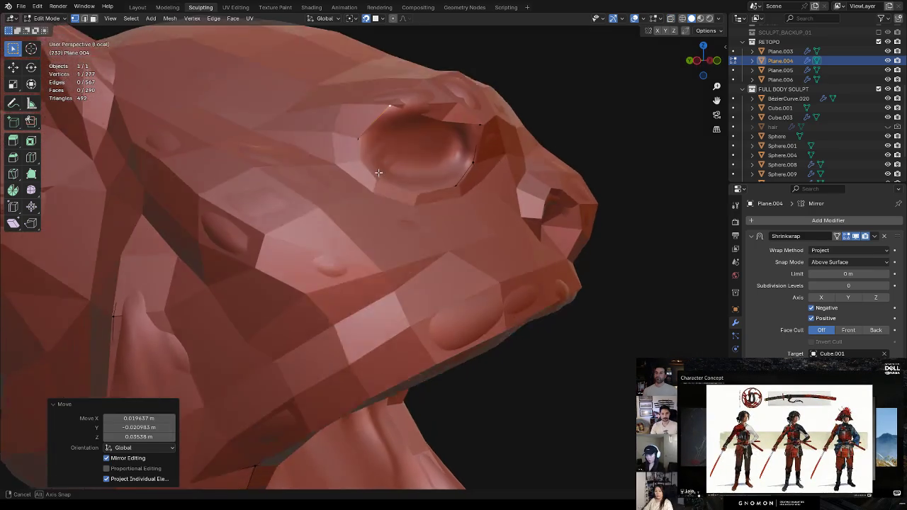
Move the selected eye-area vertex up-left along the brow
{"action": "mouse_move", "coordinate": [378, 173]}
{"action": "middle_mouse_down"}
{"action": "mouse_move", "coordinate": [346, 232]}
{"action": "mouse_move", "coordinate": [352, 200]}
{"action": "middle_mouse_up"}
{"action": "key", "text": "g"}
{"action": "left_click", "coordinate": [318, 136]}
{"action": "middle_click_drag", "start_coordinate": [318, 136], "coordinate": [389, 214]}
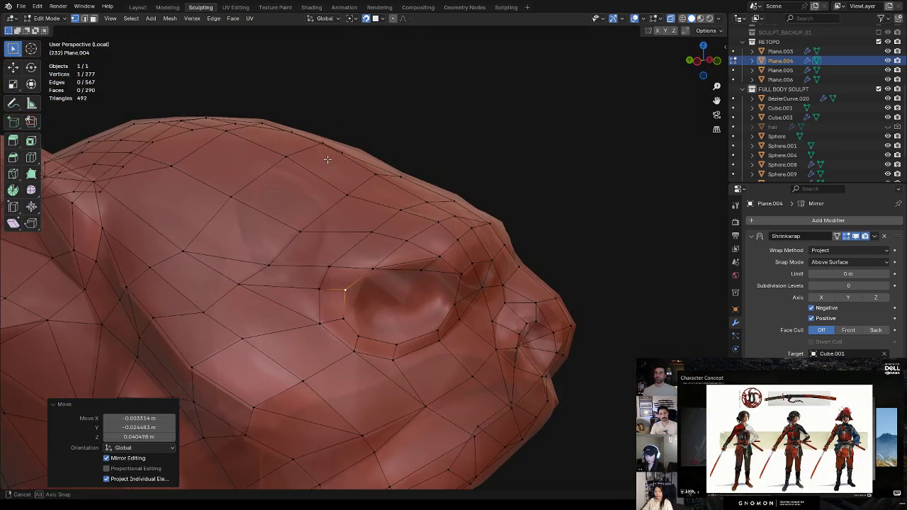
{"action": "key", "text": "g"}
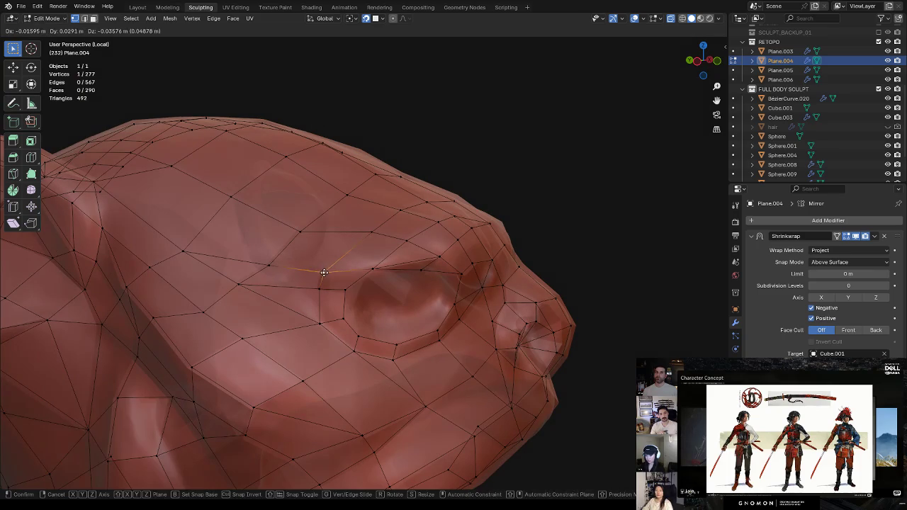
{"action": "left_click", "coordinate": [318, 238]}
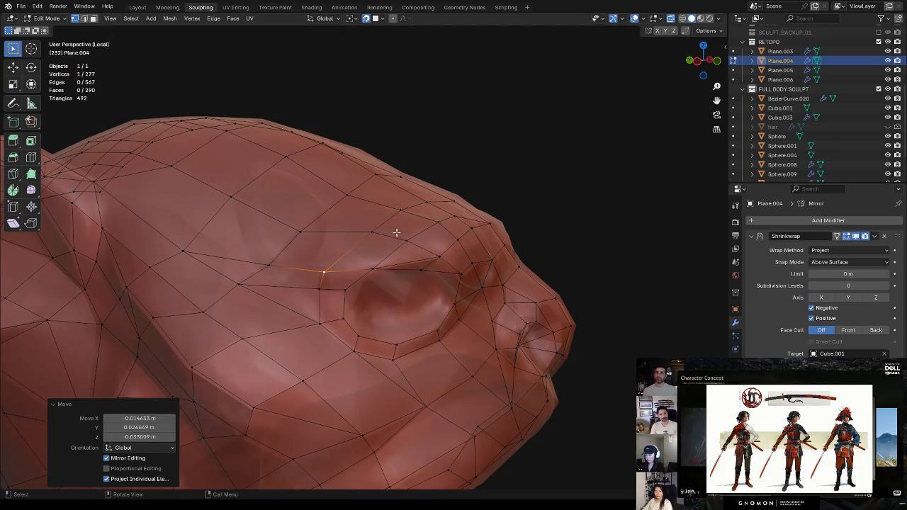
{"action": "middle_click_drag", "start_coordinate": [374, 252], "coordinate": [387, 237]}
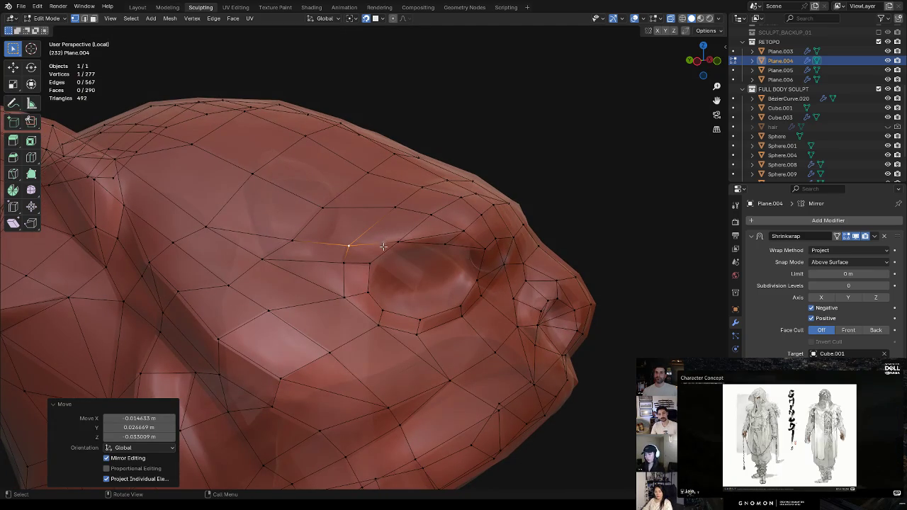
{"action": "middle_click_drag", "start_coordinate": [369, 267], "coordinate": [392, 247]}
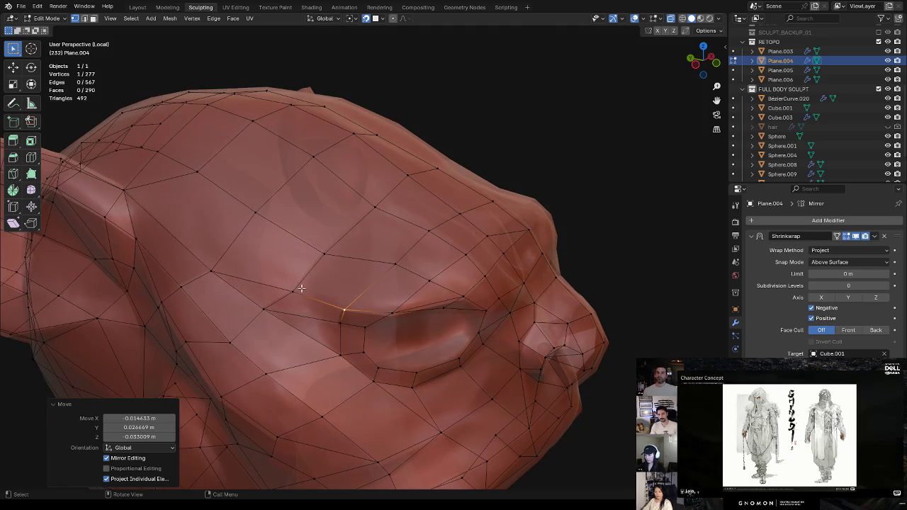
Move a vertex beside the eye socket lower along the eye contour
{"action": "key", "text": "g"}
{"action": "key", "text": "Escape"}
{"action": "left_click", "coordinate": [326, 253]}
{"action": "key", "text": "g"}
{"action": "left_click", "coordinate": [305, 277]}
{"action": "key", "text": "g"}
{"action": "left_click", "coordinate": [312, 265]}
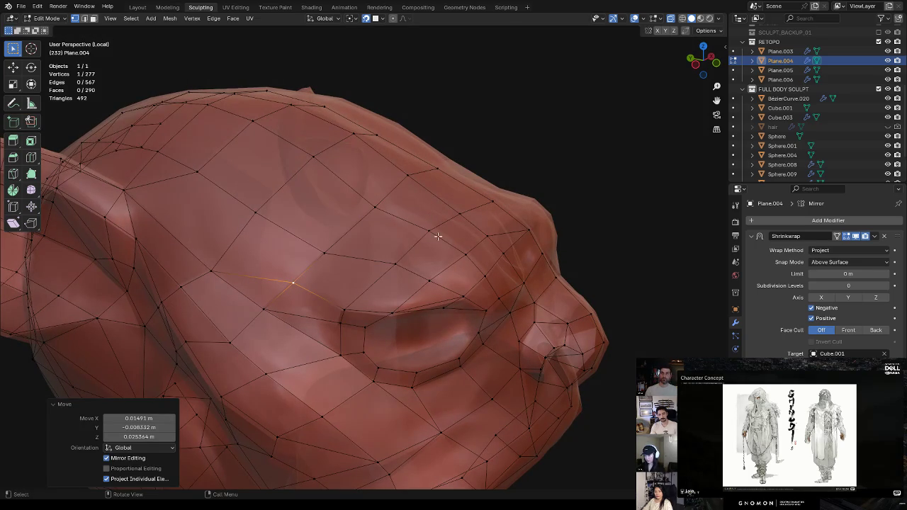
From a side view, adjust the vertex above the eye into place
{"action": "middle_click_drag", "start_coordinate": [449, 234], "coordinate": [445, 214]}
{"action": "left_click", "coordinate": [423, 188]}
{"action": "key", "text": "g"}
{"action": "left_click", "coordinate": [425, 185]}
{"action": "mouse_move", "coordinate": [425, 184]}
{"action": "middle_mouse_down"}
{"action": "mouse_move", "coordinate": [402, 260]}
{"action": "mouse_move", "coordinate": [506, 231]}
{"action": "middle_mouse_up"}
Return to Object Mode and orbit to inspect the ear, mouth and snout
{"action": "key", "text": "ctrl+Tab"}
{"action": "left_click", "coordinate": [579, 283]}
{"action": "mouse_move", "coordinate": [581, 282]}
{"action": "middle_mouse_down"}
{"action": "mouse_move", "coordinate": [572, 260]}
{"action": "mouse_move", "coordinate": [603, 258]}
{"action": "middle_mouse_up"}
{"action": "mouse_move", "coordinate": [546, 245]}
{"action": "middle_mouse_down"}
{"action": "mouse_move", "coordinate": [546, 253]}
{"action": "mouse_move", "coordinate": [551, 193]}
{"action": "mouse_move", "coordinate": [466, 162]}
{"action": "mouse_move", "coordinate": [380, 217]}
{"action": "middle_mouse_up"}
{"action": "mouse_move", "coordinate": [387, 282]}
{"action": "middle_mouse_down"}
{"action": "mouse_move", "coordinate": [387, 330]}
{"action": "mouse_move", "coordinate": [399, 304]}
{"action": "mouse_move", "coordinate": [408, 309]}
{"action": "middle_mouse_up"}
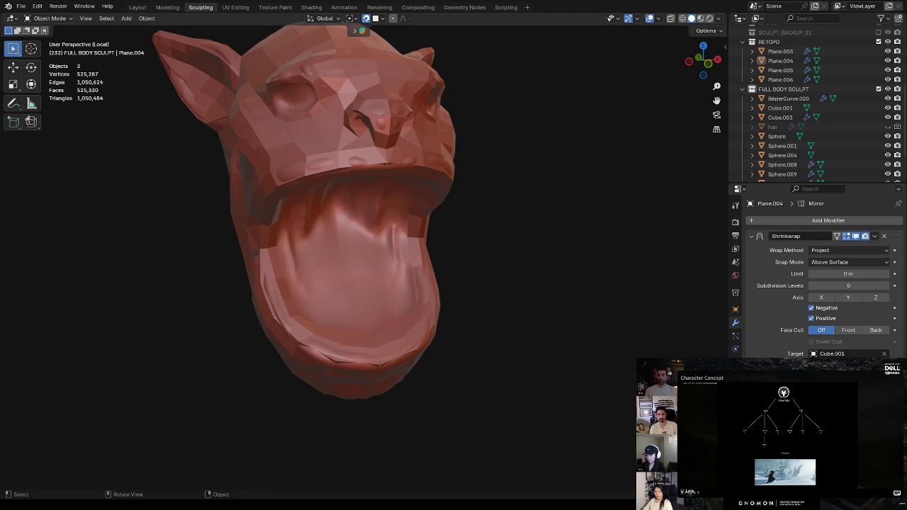
Exit local view to show the whole orc, then select and rotate the eyeball Cube.003
{"action": "key", "text": "KP_Divide"}
{"action": "mouse_move", "coordinate": [530, 268]}
{"action": "middle_mouse_down"}
{"action": "mouse_move", "coordinate": [486, 318]}
{"action": "mouse_move", "coordinate": [433, 353]}
{"action": "mouse_move", "coordinate": [468, 259]}
{"action": "mouse_move", "coordinate": [488, 276]}
{"action": "mouse_move", "coordinate": [458, 263]}
{"action": "mouse_move", "coordinate": [523, 277]}
{"action": "mouse_move", "coordinate": [468, 263]}
{"action": "mouse_move", "coordinate": [433, 300]}
{"action": "mouse_move", "coordinate": [450, 326]}
{"action": "mouse_move", "coordinate": [455, 310]}
{"action": "mouse_move", "coordinate": [435, 279]}
{"action": "mouse_move", "coordinate": [404, 303]}
{"action": "mouse_move", "coordinate": [479, 278]}
{"action": "mouse_move", "coordinate": [467, 309]}
{"action": "mouse_move", "coordinate": [379, 213]}
{"action": "middle_mouse_up"}
{"action": "left_click", "coordinate": [363, 162]}
{"action": "mouse_move", "coordinate": [363, 163]}
{"action": "middle_mouse_down"}
{"action": "mouse_move", "coordinate": [452, 128]}
{"action": "mouse_move", "coordinate": [504, 133]}
{"action": "mouse_move", "coordinate": [520, 147]}
{"action": "mouse_move", "coordinate": [523, 165]}
{"action": "mouse_move", "coordinate": [480, 160]}
{"action": "middle_mouse_up"}
{"action": "key", "text": "r"}
{"action": "left_click", "coordinate": [522, 151]}
In Edit Mode with X-ray, inflate the eyeball around one vertex using Alt+S
{"action": "key", "text": "Tab"}
{"action": "key", "text": "alt+z"}
{"action": "left_click", "coordinate": [381, 138]}
{"action": "middle_click_drag", "start_coordinate": [382, 138], "coordinate": [408, 47]}
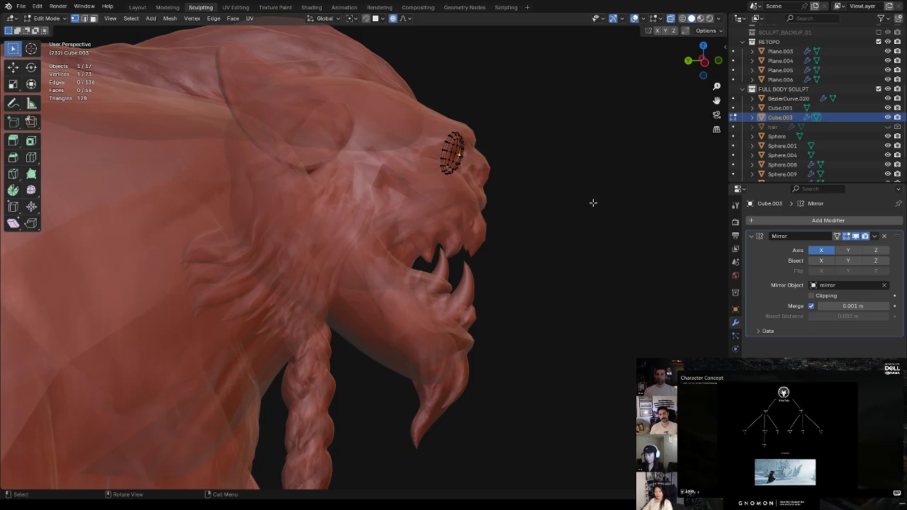
{"action": "key", "text": "alt+s"}
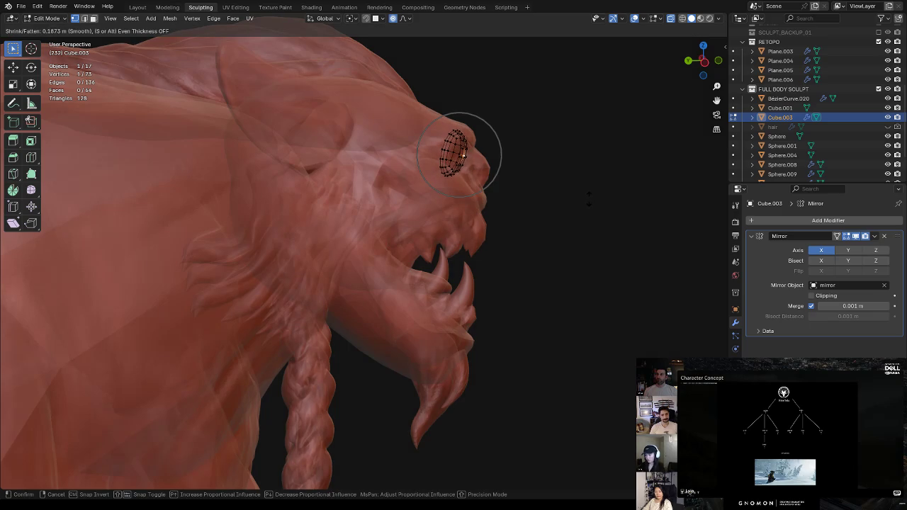
{"action": "left_click", "coordinate": [588, 203]}
Enlarge the eyeball further with a second proportional Alt+S, then return to Object Mode
{"action": "mouse_move", "coordinate": [548, 195]}
{"action": "middle_mouse_down"}
{"action": "mouse_move", "coordinate": [494, 195]}
{"action": "mouse_move", "coordinate": [524, 199]}
{"action": "middle_mouse_up"}
{"action": "scroll", "coordinate": [546, 179], "scroll_direction": "up", "scroll_amount": 2}
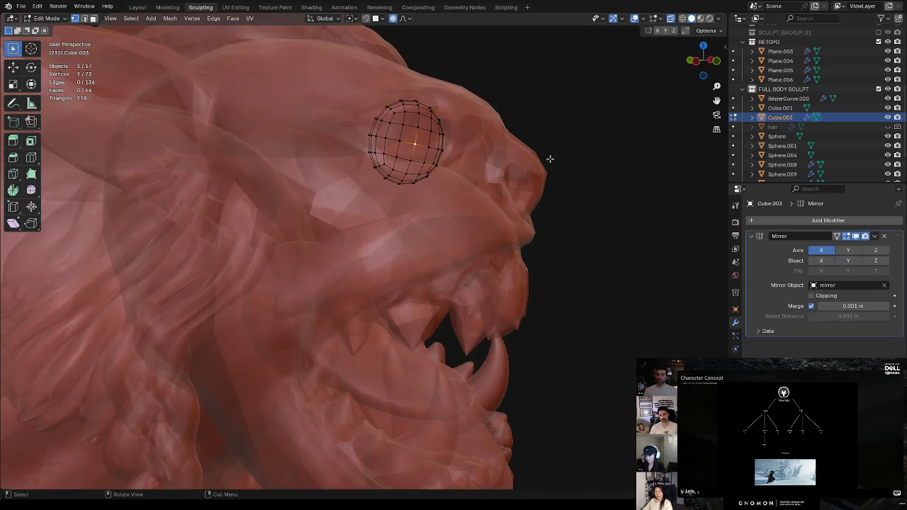
{"action": "key", "text": "alt+s"}
{"action": "scroll", "coordinate": [555, 164], "scroll_direction": "down", "scroll_amount": 3}
{"action": "scroll", "coordinate": [555, 164], "scroll_direction": "up", "scroll_amount": 7}
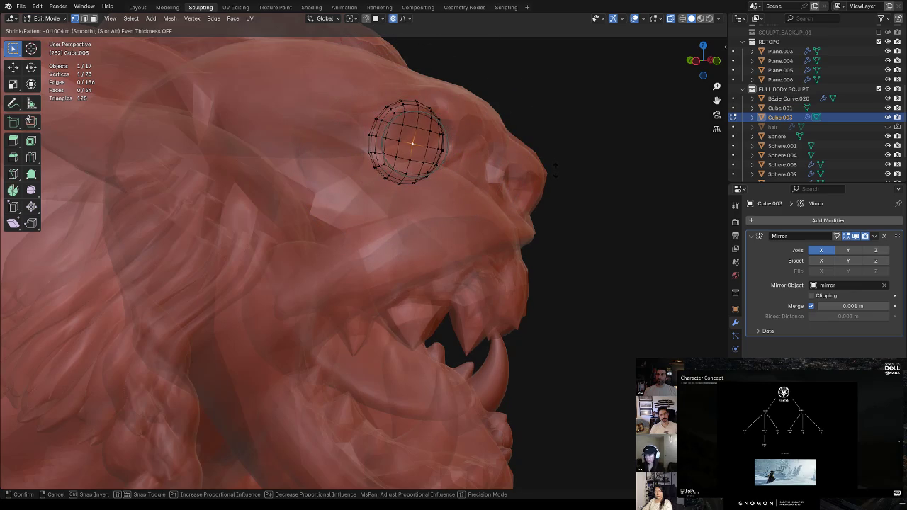
{"action": "scroll", "coordinate": [552, 157], "scroll_direction": "down", "scroll_amount": 4}
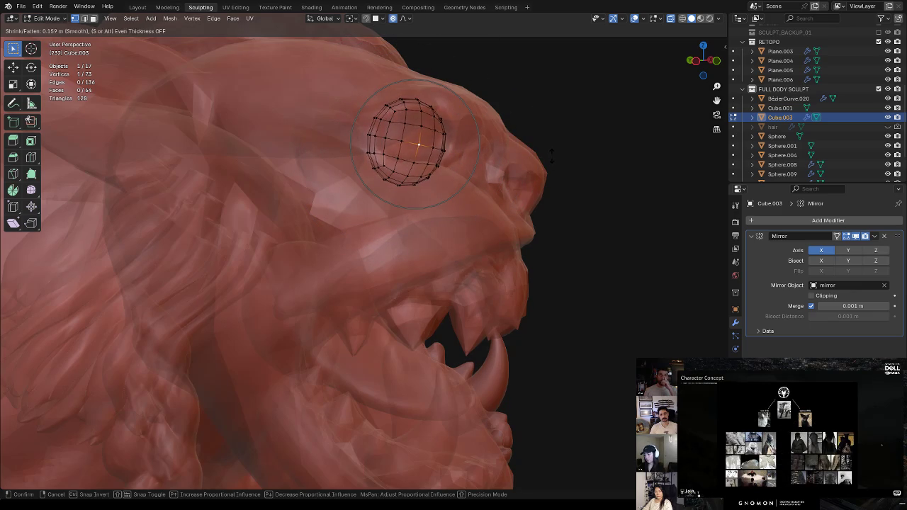
{"action": "left_click", "coordinate": [551, 155]}
{"action": "key", "text": "Tab"}
Freely rotate the eyeball to fit the socket, cancelling a trial local-Z move
{"action": "mouse_move", "coordinate": [559, 200]}
{"action": "middle_mouse_down"}
{"action": "mouse_move", "coordinate": [528, 200]}
{"action": "mouse_move", "coordinate": [573, 222]}
{"action": "mouse_move", "coordinate": [512, 197]}
{"action": "mouse_move", "coordinate": [594, 245]}
{"action": "mouse_move", "coordinate": [598, 286]}
{"action": "mouse_move", "coordinate": [562, 324]}
{"action": "mouse_move", "coordinate": [563, 348]}
{"action": "middle_mouse_up"}
{"action": "key", "text": "r"}
{"action": "key", "text": "r"}
{"action": "left_click", "coordinate": [571, 222]}
{"action": "key", "text": "g"}
{"action": "key", "text": "z"}
{"action": "key", "text": "z"}
{"action": "key", "text": "Escape"}
Move the eyeball in top view about 0.043 m on X and 0.006 m on Y
{"action": "key", "text": "KP_7"}
{"action": "key", "text": "g"}
{"action": "left_click", "coordinate": [555, 307]}
{"action": "mouse_move", "coordinate": [556, 306]}
{"action": "middle_mouse_down"}
{"action": "mouse_move", "coordinate": [586, 250]}
{"action": "mouse_move", "coordinate": [542, 246]}
{"action": "mouse_move", "coordinate": [583, 209]}
{"action": "mouse_move", "coordinate": [589, 150]}
{"action": "mouse_move", "coordinate": [415, 142]}
{"action": "mouse_move", "coordinate": [415, 132]}
{"action": "middle_mouse_up"}
{"action": "left_click", "coordinate": [583, 209]}
{"action": "left_click", "coordinate": [398, 134]}
{"action": "left_click", "coordinate": [482, 106]}
{"action": "mouse_move", "coordinate": [483, 106]}
{"action": "middle_mouse_down"}
{"action": "mouse_move", "coordinate": [493, 145]}
{"action": "mouse_move", "coordinate": [522, 138]}
{"action": "mouse_move", "coordinate": [523, 182]}
{"action": "mouse_move", "coordinate": [492, 203]}
{"action": "mouse_move", "coordinate": [546, 165]}
{"action": "middle_mouse_up"}
{"action": "mouse_move", "coordinate": [628, 129]}
{"action": "middle_mouse_down"}
{"action": "mouse_move", "coordinate": [569, 180]}
{"action": "mouse_move", "coordinate": [371, 270]}
{"action": "mouse_move", "coordinate": [344, 301]}
{"action": "mouse_move", "coordinate": [496, 265]}
{"action": "mouse_move", "coordinate": [455, 269]}
{"action": "middle_mouse_up"}
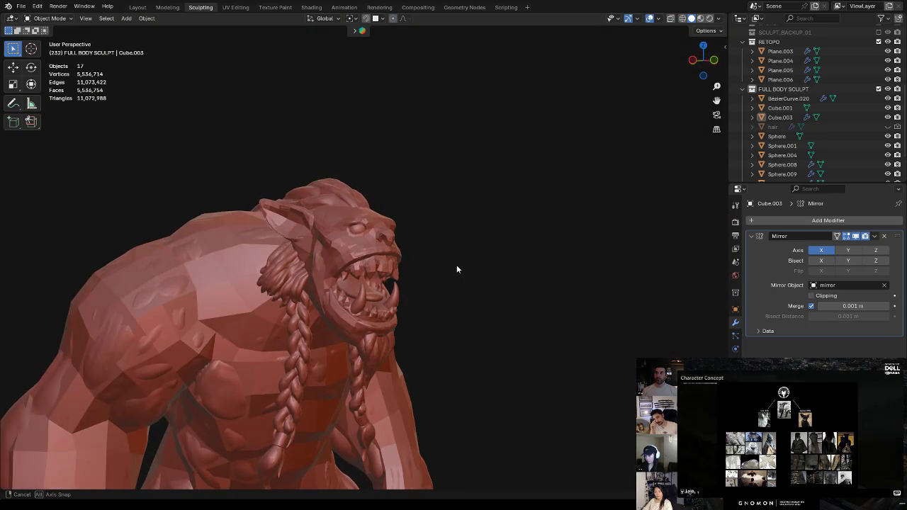
Orbit around the orc's head and select the Plane.004 retopo mesh with its Shrinkwrap
{"action": "scroll", "coordinate": [432, 287], "scroll_direction": "up", "scroll_amount": 2}
{"action": "mouse_move", "coordinate": [422, 298]}
{"action": "middle_mouse_down"}
{"action": "mouse_move", "coordinate": [414, 284]}
{"action": "mouse_move", "coordinate": [520, 243]}
{"action": "mouse_move", "coordinate": [425, 279]}
{"action": "middle_mouse_up"}
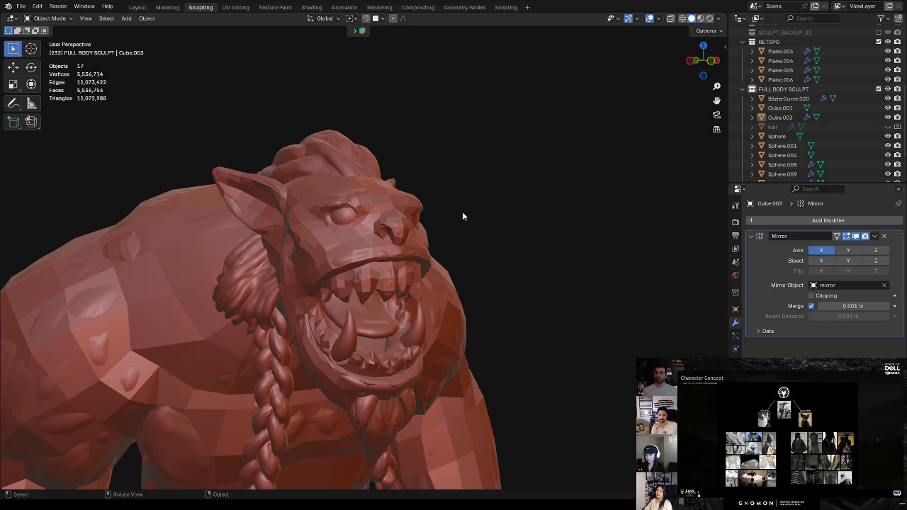
{"action": "middle_click_drag", "start_coordinate": [436, 241], "coordinate": [503, 207]}
{"action": "middle_click_drag", "start_coordinate": [414, 311], "coordinate": [380, 277]}
{"action": "left_click", "coordinate": [356, 292]}
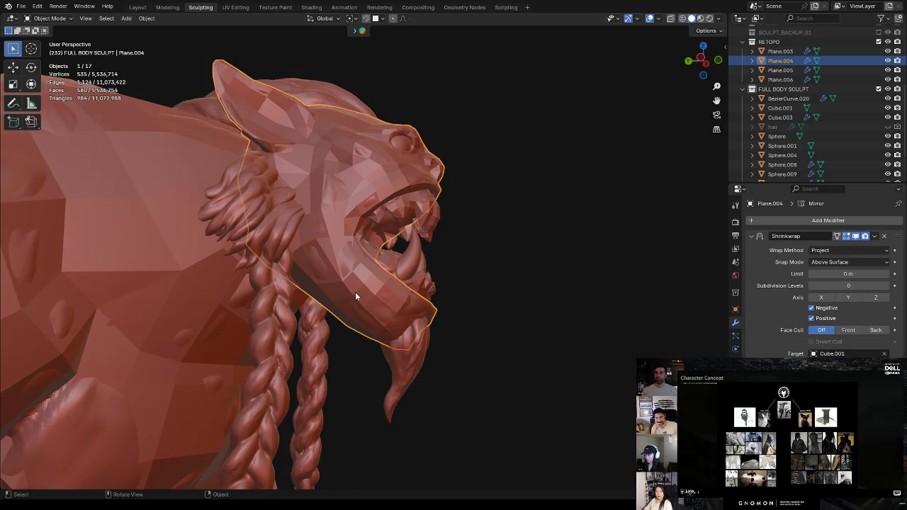
In Edit Mode with X-ray, shift the mouth-corner vertex with a proportional move
{"action": "key", "text": "Tab"}
{"action": "key", "text": "alt+z"}
{"action": "mouse_move", "coordinate": [355, 293]}
{"action": "middle_mouse_down"}
{"action": "mouse_move", "coordinate": [376, 258]}
{"action": "mouse_move", "coordinate": [343, 270]}
{"action": "middle_mouse_up"}
{"action": "key", "text": "g"}
{"action": "left_click", "coordinate": [342, 264]}
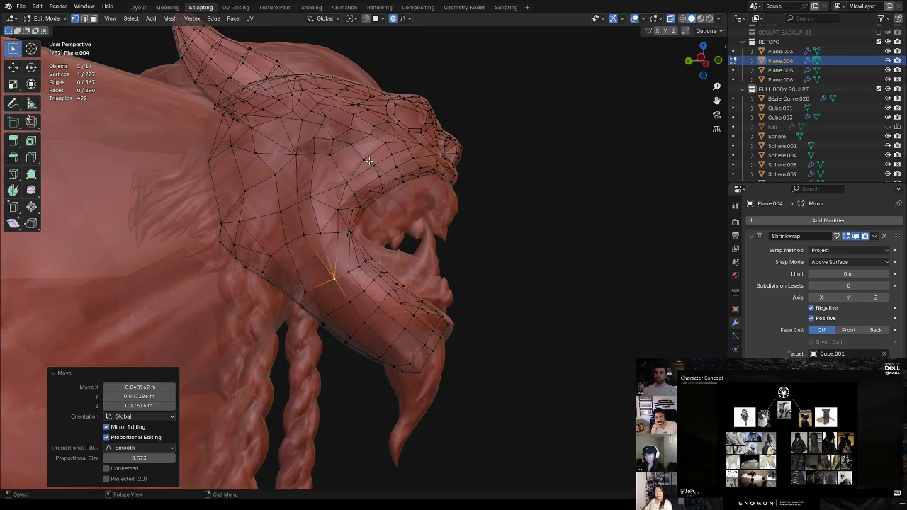
{"action": "key", "text": "g"}
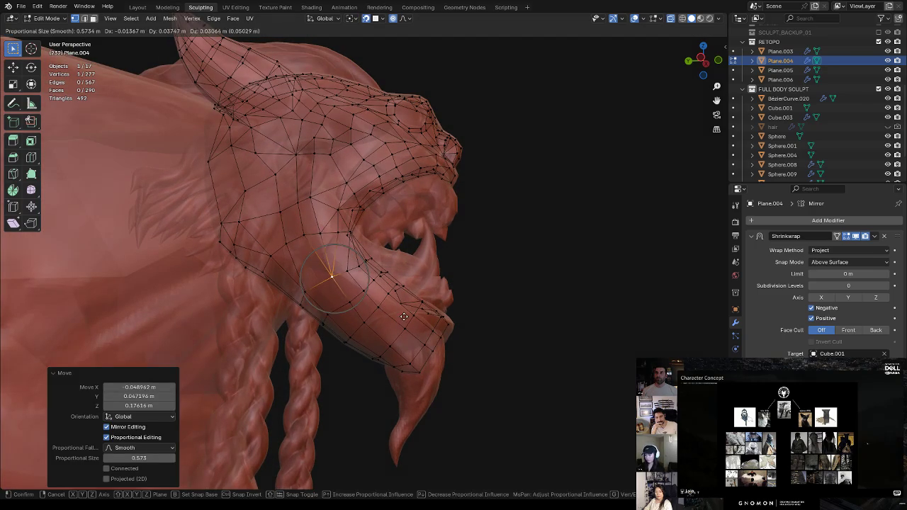
{"action": "left_click", "coordinate": [432, 269]}
{"action": "left_click", "coordinate": [512, 223]}
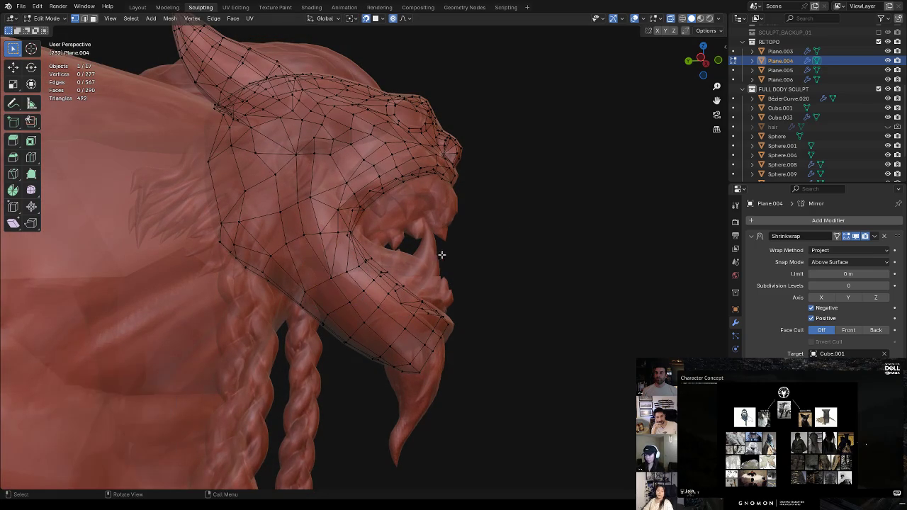
Dissolve the bad edge at the corner of the mouth
{"action": "key", "text": "alt+z"}
{"action": "middle_click_drag", "start_coordinate": [447, 253], "coordinate": [423, 239]}
{"action": "scroll", "coordinate": [423, 289], "scroll_direction": "up", "scroll_amount": 3}
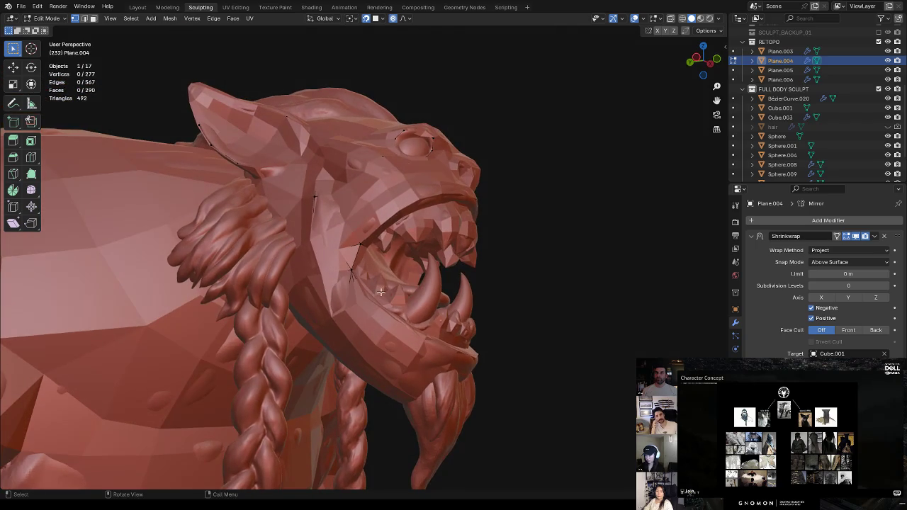
{"action": "key", "text": "alt+z"}
{"action": "scroll", "coordinate": [346, 284], "scroll_direction": "up", "scroll_amount": 3}
{"action": "key", "text": "2"}
{"action": "left_click", "coordinate": [316, 309]}
{"action": "key", "text": "x"}
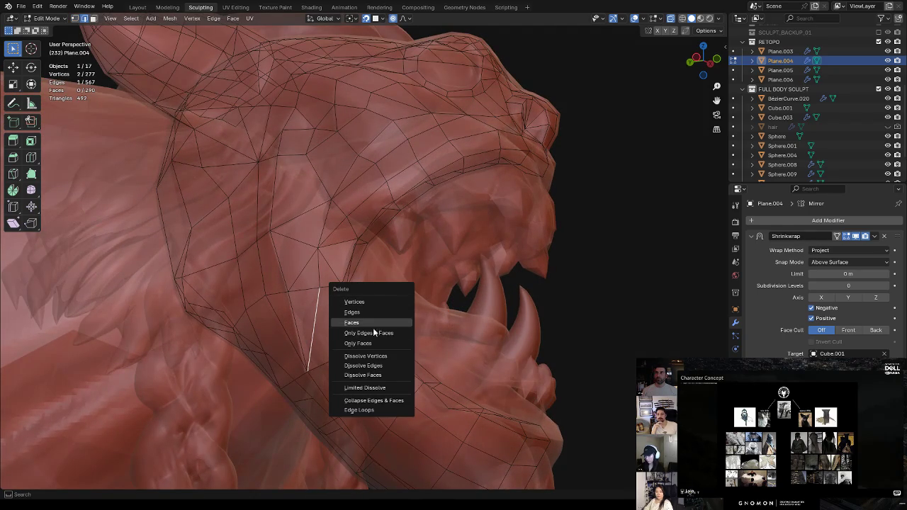
{"action": "left_click", "coordinate": [375, 366]}
Connect two mouth-corner vertices with a new edge using J
{"action": "key", "text": "1"}
{"action": "left_click", "coordinate": [319, 287]}
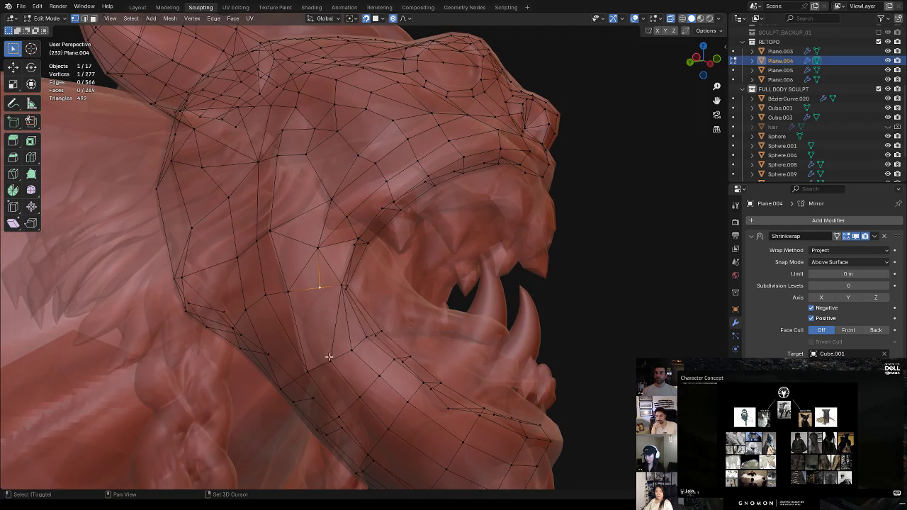
{"action": "left_click", "coordinate": [326, 358], "text": "shift"}
{"action": "key", "text": "j"}
{"action": "mouse_move", "coordinate": [345, 327]}
{"action": "middle_mouse_down"}
{"action": "mouse_move", "coordinate": [381, 303]}
{"action": "mouse_move", "coordinate": [373, 295]}
{"action": "middle_mouse_up"}
{"action": "key", "text": "alt+z"}
{"action": "key", "text": "alt+z"}
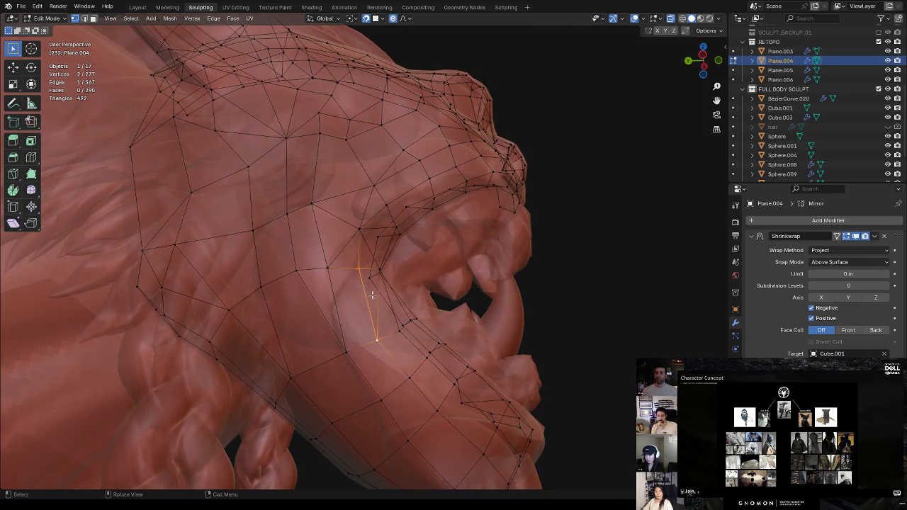
Dissolve the misplaced new edge and rejoin the vertices to the lower vertex instead
{"action": "key", "text": "2"}
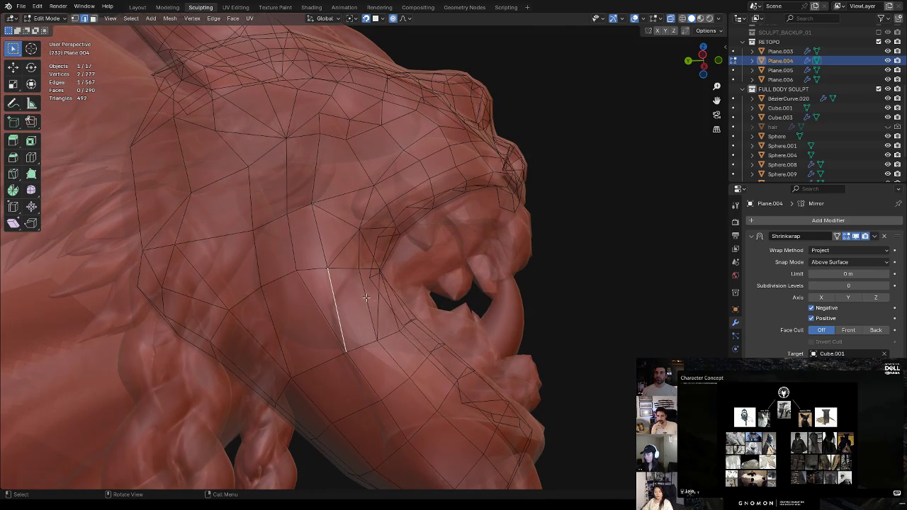
{"action": "key", "text": "x"}
{"action": "left_click", "coordinate": [370, 332]}
{"action": "key", "text": "1"}
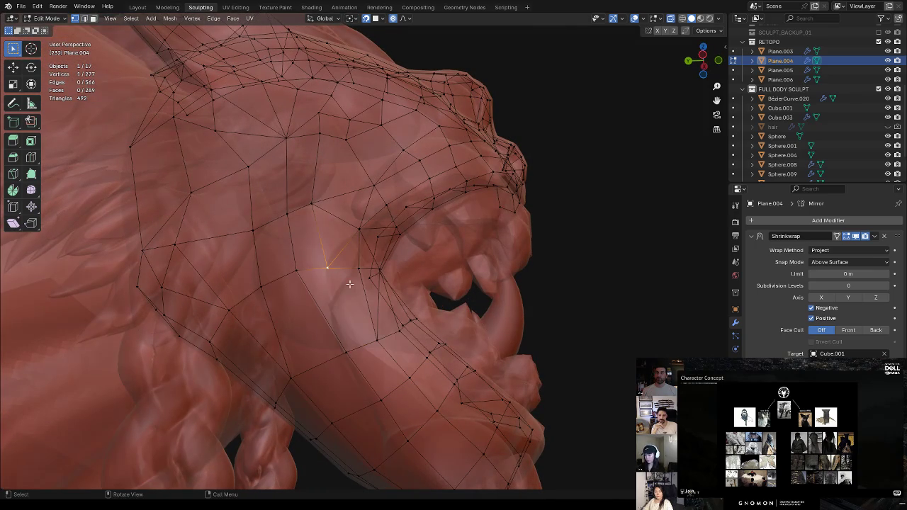
{"action": "left_click", "coordinate": [377, 338], "text": "shift"}
{"action": "key", "text": "j"}
{"action": "left_click", "coordinate": [586, 225]}
Check the reworked mouth corner from the side with X-ray on and off
{"action": "mouse_move", "coordinate": [585, 224]}
{"action": "middle_mouse_down"}
{"action": "mouse_move", "coordinate": [551, 237]}
{"action": "mouse_move", "coordinate": [303, 426]}
{"action": "mouse_move", "coordinate": [434, 343]}
{"action": "mouse_move", "coordinate": [404, 383]}
{"action": "mouse_move", "coordinate": [414, 401]}
{"action": "mouse_move", "coordinate": [361, 379]}
{"action": "mouse_move", "coordinate": [369, 386]}
{"action": "mouse_move", "coordinate": [406, 348]}
{"action": "mouse_move", "coordinate": [425, 345]}
{"action": "mouse_move", "coordinate": [426, 305]}
{"action": "mouse_move", "coordinate": [407, 258]}
{"action": "mouse_move", "coordinate": [411, 307]}
{"action": "mouse_move", "coordinate": [358, 318]}
{"action": "mouse_move", "coordinate": [403, 336]}
{"action": "middle_mouse_up"}
{"action": "key", "text": "alt+z"}
{"action": "key", "text": "alt+z"}
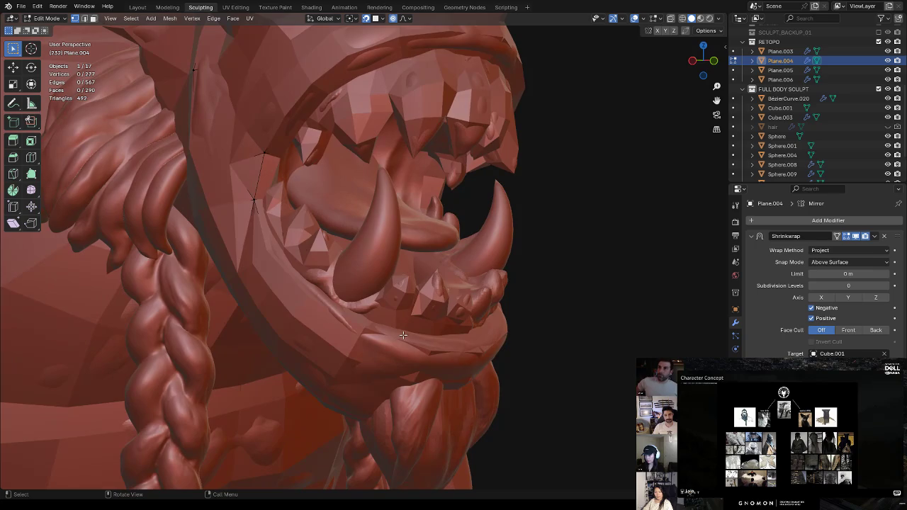
{"action": "key", "text": "alt+z"}
{"action": "scroll", "coordinate": [560, 239], "scroll_direction": "down", "scroll_amount": 3}
{"action": "key", "text": "ctrl+Tab"}
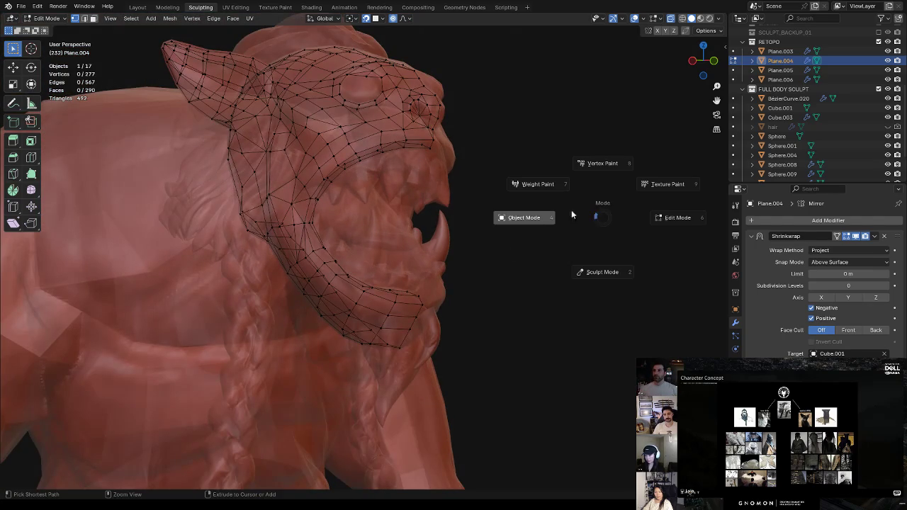
Return to Object Mode with X-ray off and toggle Plane.004's selection to see its outline
{"action": "left_click", "coordinate": [536, 232]}
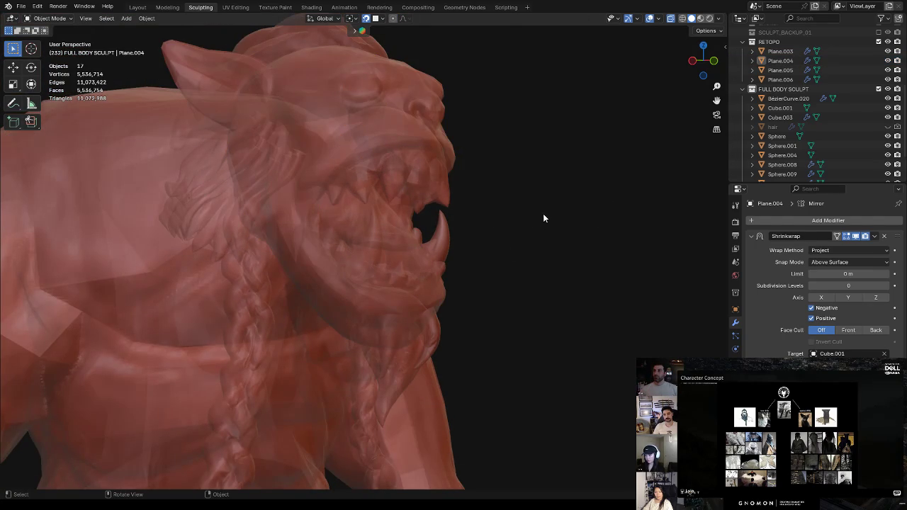
{"action": "key", "text": "alt+z"}
{"action": "left_click", "coordinate": [338, 283]}
{"action": "left_click", "coordinate": [430, 191]}
{"action": "left_click", "coordinate": [503, 168]}
{"action": "left_click", "coordinate": [407, 202]}
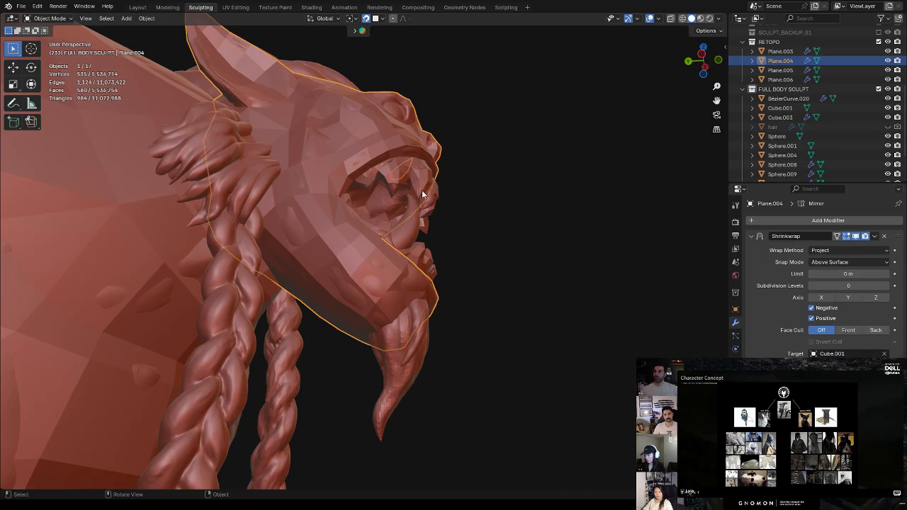
{"action": "left_click", "coordinate": [530, 163]}
{"action": "left_click", "coordinate": [360, 227]}
Orbit the head while selecting and deselecting the retopo mesh to compare its outline
{"action": "mouse_move", "coordinate": [520, 150]}
{"action": "middle_mouse_down"}
{"action": "mouse_move", "coordinate": [478, 183]}
{"action": "mouse_move", "coordinate": [489, 257]}
{"action": "middle_mouse_up"}
{"action": "left_click", "coordinate": [490, 257]}
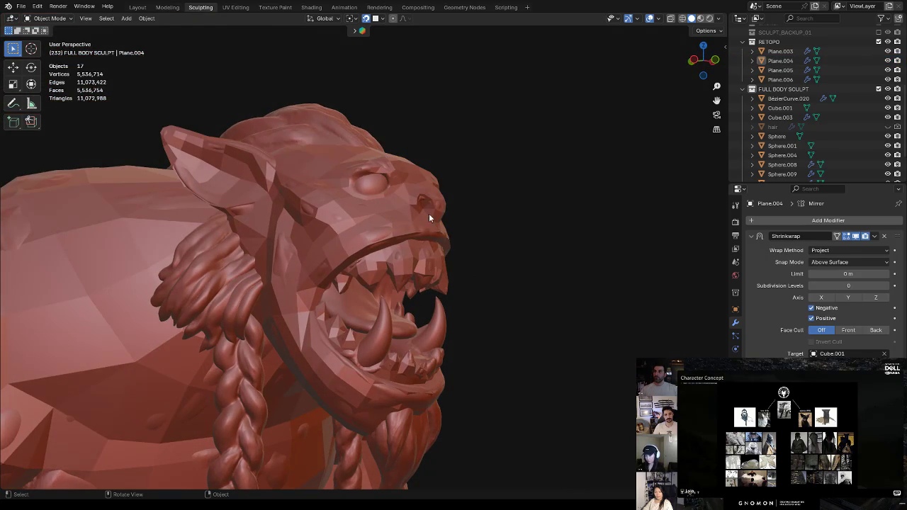
{"action": "mouse_move", "coordinate": [463, 228]}
{"action": "middle_mouse_down"}
{"action": "mouse_move", "coordinate": [364, 274]}
{"action": "mouse_move", "coordinate": [428, 231]}
{"action": "middle_mouse_up"}
{"action": "left_click", "coordinate": [362, 263]}
{"action": "mouse_move", "coordinate": [361, 263]}
{"action": "middle_mouse_down"}
{"action": "mouse_move", "coordinate": [428, 232]}
{"action": "mouse_move", "coordinate": [560, 132]}
{"action": "mouse_move", "coordinate": [489, 192]}
{"action": "mouse_move", "coordinate": [442, 199]}
{"action": "mouse_move", "coordinate": [450, 287]}
{"action": "mouse_move", "coordinate": [471, 246]}
{"action": "mouse_move", "coordinate": [436, 229]}
{"action": "mouse_move", "coordinate": [417, 292]}
{"action": "mouse_move", "coordinate": [420, 273]}
{"action": "middle_mouse_up"}
{"action": "left_click", "coordinate": [559, 132]}
{"action": "left_click", "coordinate": [367, 275]}
{"action": "left_click", "coordinate": [555, 170]}
Keep checking the face retopo coverage from higher and side angles around the creature
{"action": "middle_click_drag", "start_coordinate": [555, 171], "coordinate": [345, 353]}
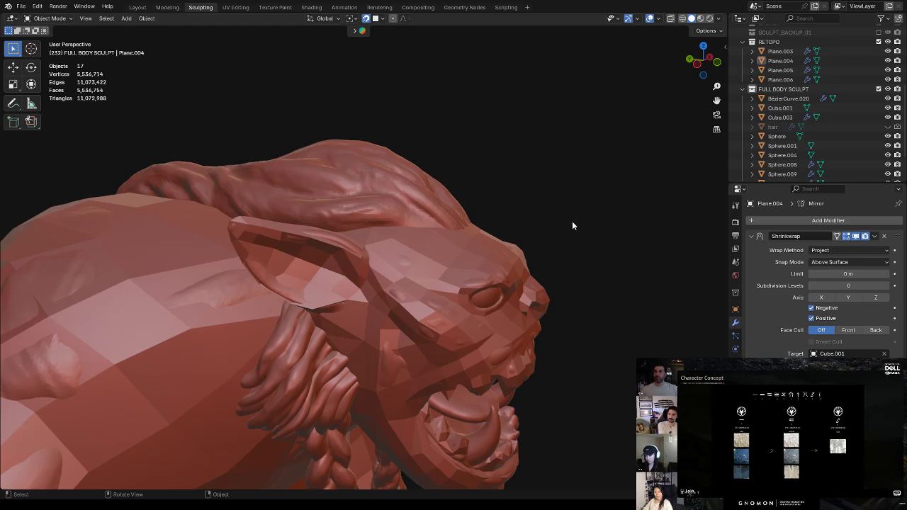
{"action": "left_click", "coordinate": [425, 261]}
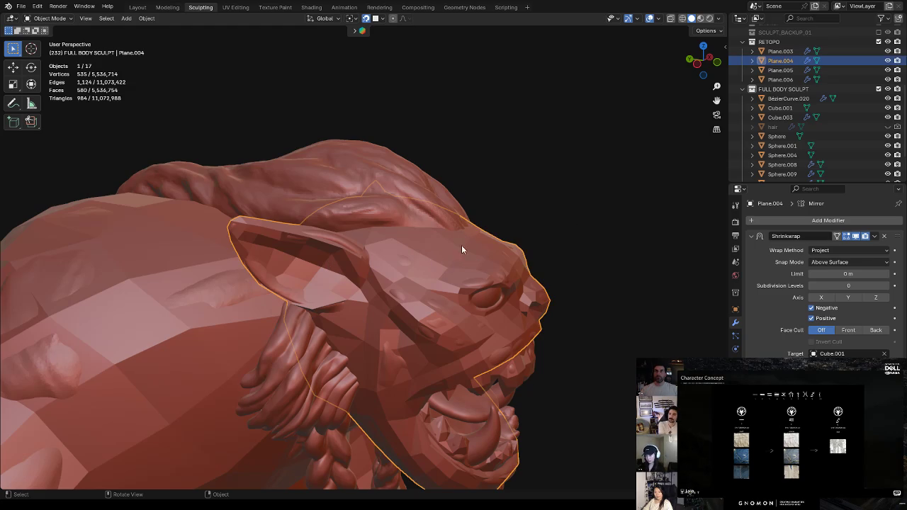
{"action": "left_click", "coordinate": [526, 189]}
{"action": "middle_click_drag", "start_coordinate": [501, 207], "coordinate": [365, 308]}
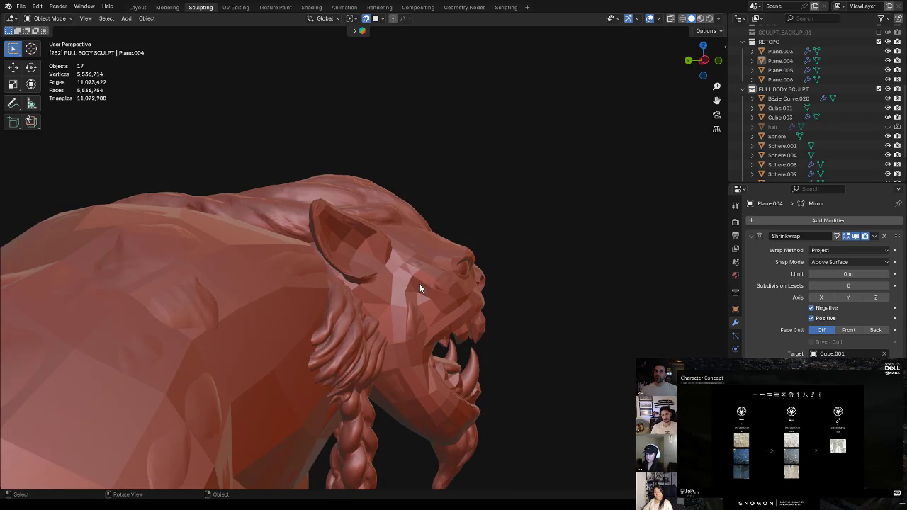
{"action": "left_click", "coordinate": [425, 262]}
{"action": "left_click", "coordinate": [568, 188]}
{"action": "mouse_move", "coordinate": [332, 323]}
{"action": "middle_mouse_down"}
{"action": "mouse_move", "coordinate": [435, 237]}
{"action": "mouse_move", "coordinate": [448, 253]}
{"action": "mouse_move", "coordinate": [537, 201]}
{"action": "mouse_move", "coordinate": [492, 211]}
{"action": "mouse_move", "coordinate": [500, 241]}
{"action": "mouse_move", "coordinate": [481, 222]}
{"action": "mouse_move", "coordinate": [543, 182]}
{"action": "mouse_move", "coordinate": [439, 313]}
{"action": "mouse_move", "coordinate": [475, 282]}
{"action": "mouse_move", "coordinate": [496, 282]}
{"action": "middle_mouse_up"}
{"action": "left_click", "coordinate": [438, 312]}
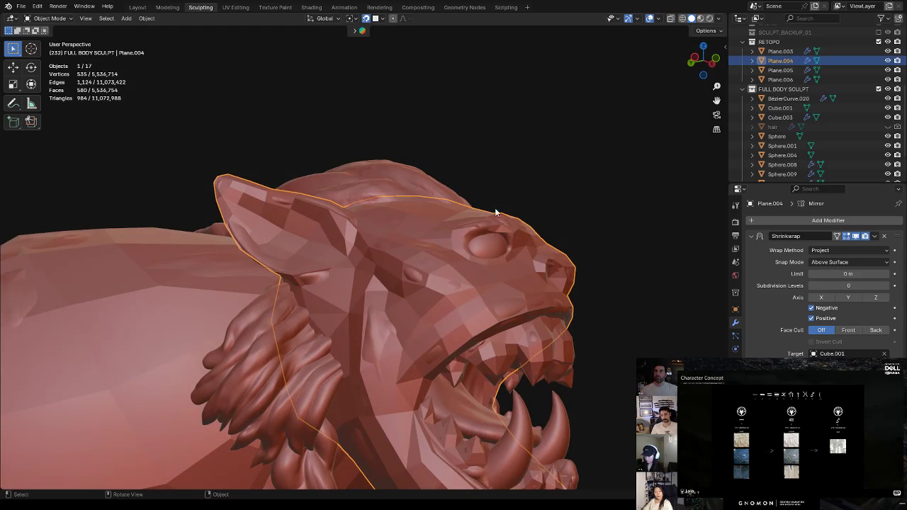
{"action": "left_click", "coordinate": [560, 174]}
{"action": "left_click", "coordinate": [380, 300]}
Open Plane.004 in Edit Mode with X-ray on and select a face on the jaw
{"action": "mouse_move", "coordinate": [380, 311]}
{"action": "middle_mouse_down"}
{"action": "mouse_move", "coordinate": [431, 269]}
{"action": "mouse_move", "coordinate": [360, 343]}
{"action": "middle_mouse_up"}
{"action": "left_click", "coordinate": [522, 203]}
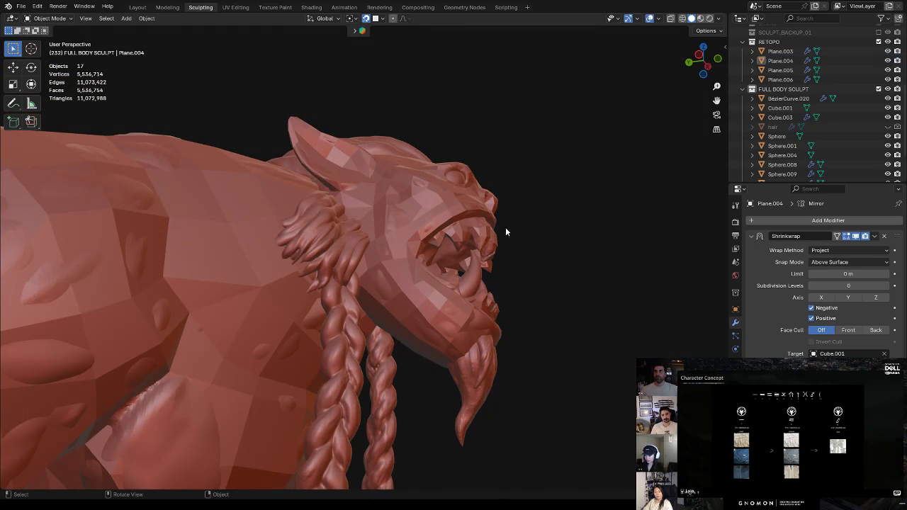
{"action": "mouse_move", "coordinate": [466, 274]}
{"action": "middle_mouse_down"}
{"action": "mouse_move", "coordinate": [503, 255]}
{"action": "mouse_move", "coordinate": [459, 266]}
{"action": "middle_mouse_up"}
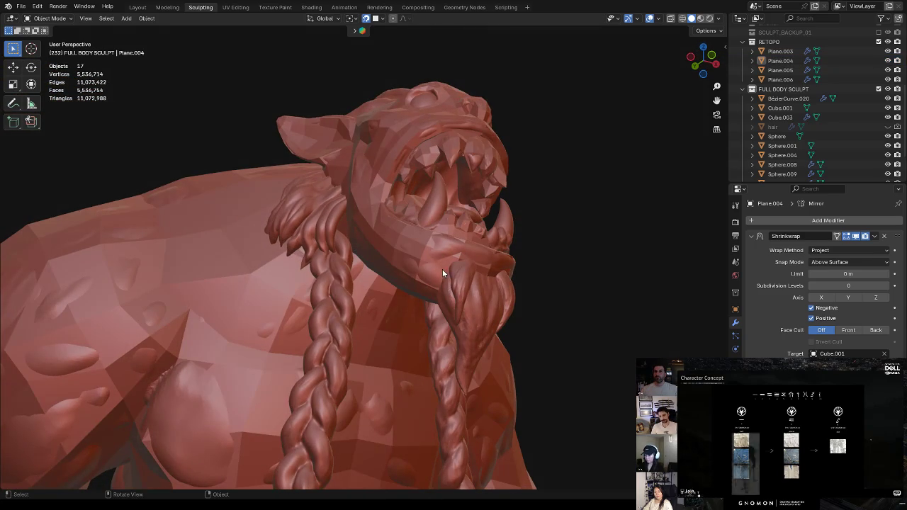
{"action": "left_click", "coordinate": [395, 241]}
{"action": "key", "text": "Tab"}
{"action": "key", "text": "alt+z"}
{"action": "mouse_move", "coordinate": [431, 224]}
{"action": "middle_mouse_down"}
{"action": "mouse_move", "coordinate": [394, 237]}
{"action": "mouse_move", "coordinate": [440, 269]}
{"action": "mouse_move", "coordinate": [436, 261]}
{"action": "middle_mouse_up"}
{"action": "left_click", "coordinate": [394, 236]}
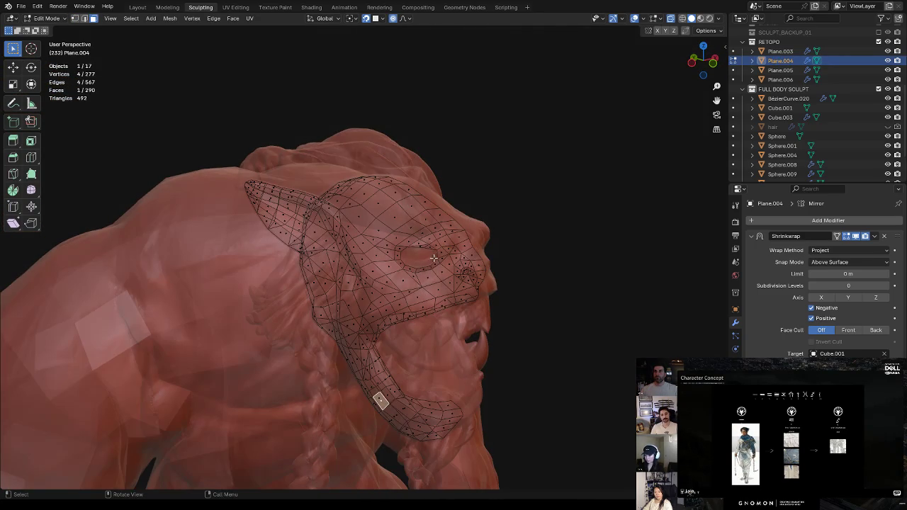
Select a face on top of the head, turn X-ray off, and orbit to a three-quarter view
{"action": "left_click", "coordinate": [400, 190]}
{"action": "key", "text": "alt+z"}
{"action": "middle_click_drag", "start_coordinate": [446, 185], "coordinate": [436, 246]}
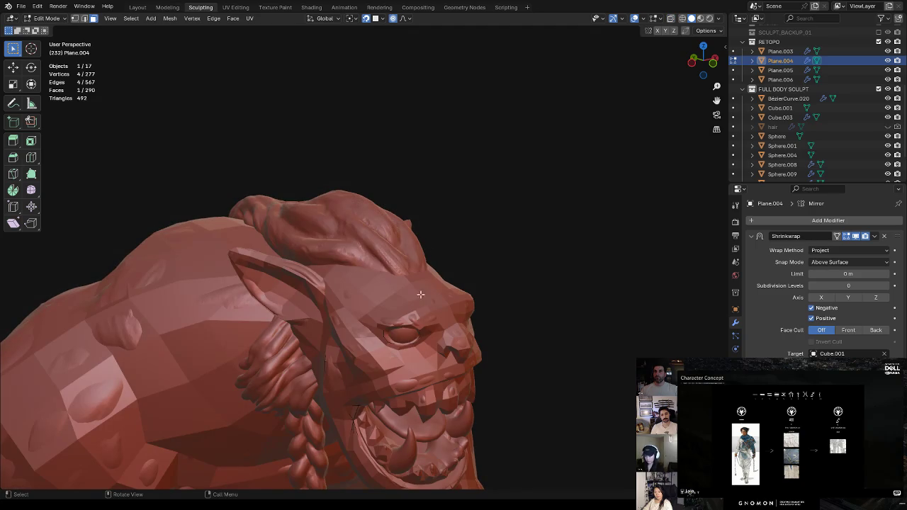
{"action": "middle_click_drag", "start_coordinate": [427, 329], "coordinate": [411, 304]}
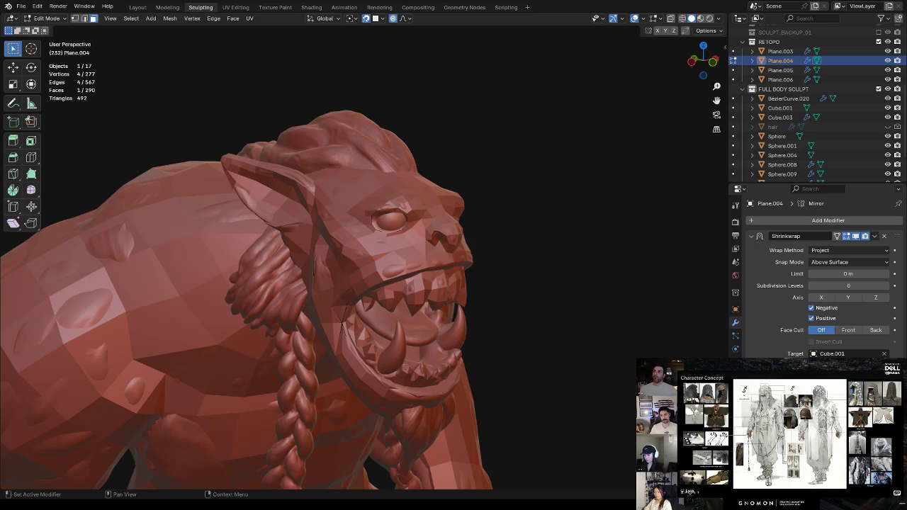
Duplicate a face-mesh quad onto the left braid and rotate it along the strand
{"action": "mouse_move", "coordinate": [383, 241]}
{"action": "middle_mouse_down"}
{"action": "mouse_move", "coordinate": [411, 286]}
{"action": "mouse_move", "coordinate": [434, 283]}
{"action": "mouse_move", "coordinate": [419, 311]}
{"action": "mouse_move", "coordinate": [375, 305]}
{"action": "mouse_move", "coordinate": [402, 294]}
{"action": "mouse_move", "coordinate": [366, 314]}
{"action": "middle_mouse_up"}
{"action": "key", "text": "alt+z"}
{"action": "key", "text": "alt+z"}
{"action": "key", "text": "alt+z"}
{"action": "left_click", "coordinate": [374, 306]}
{"action": "key", "text": "alt+z"}
{"action": "key", "text": "shift+d"}
{"action": "left_click", "coordinate": [309, 342]}
{"action": "key", "text": "r"}
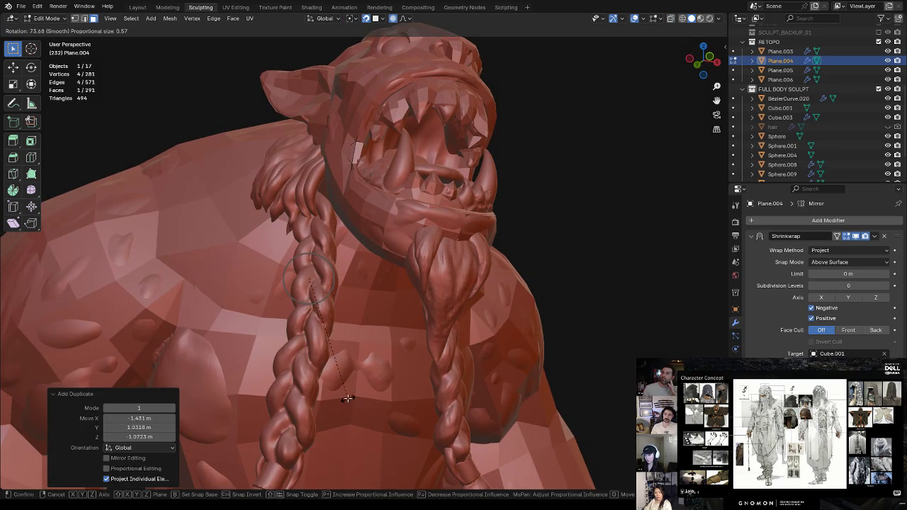
{"action": "left_click", "coordinate": [344, 399]}
{"action": "key", "text": "Tab"}
{"action": "key", "text": "Tab"}
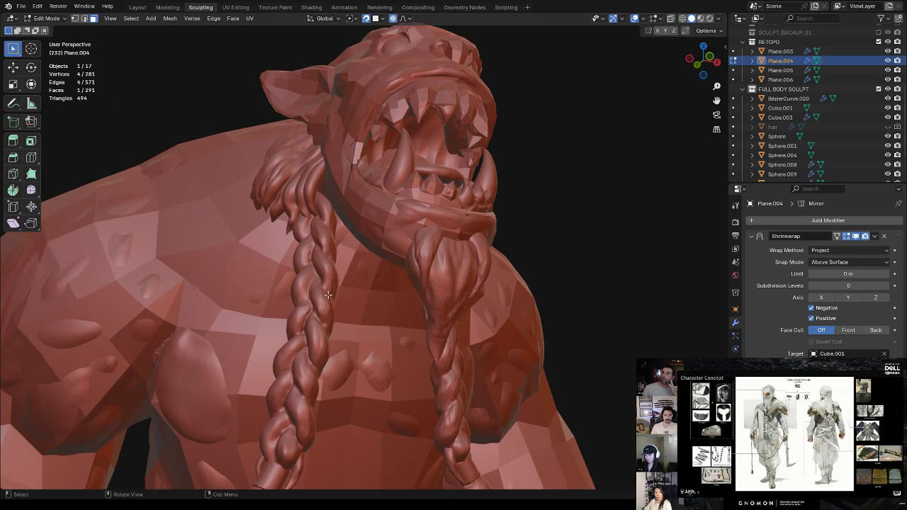
Separate the braid quad into its own object and retarget its Shrinkwrap onto the braids
{"action": "key", "text": "alt+z"}
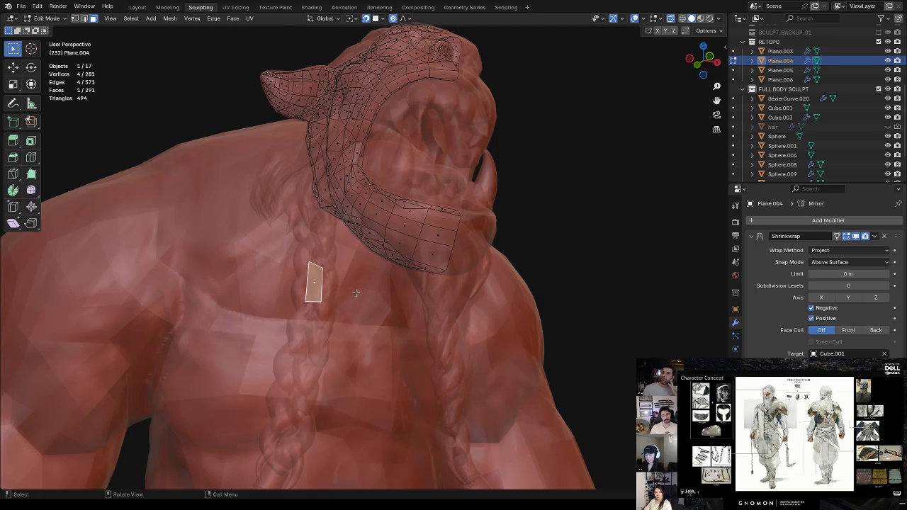
{"action": "key", "text": "p"}
{"action": "left_click", "coordinate": [354, 297]}
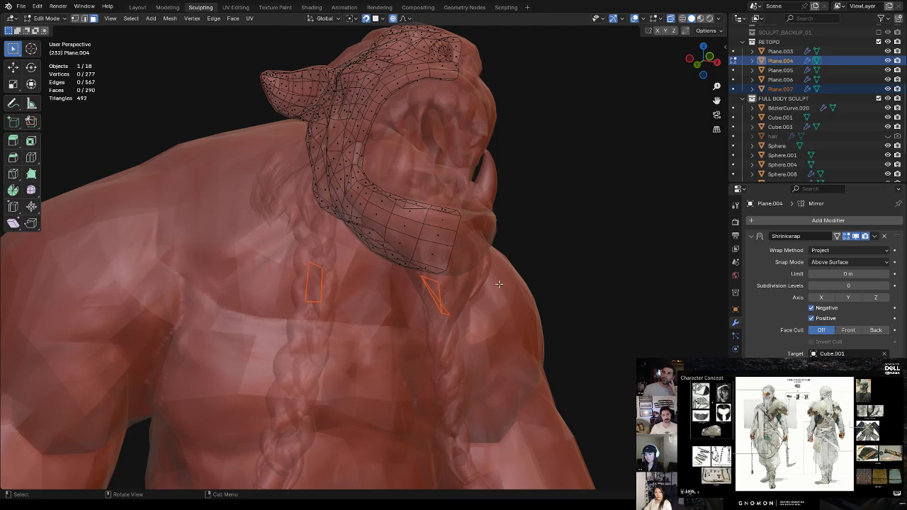
{"action": "middle_click_drag", "start_coordinate": [545, 301], "coordinate": [549, 317]}
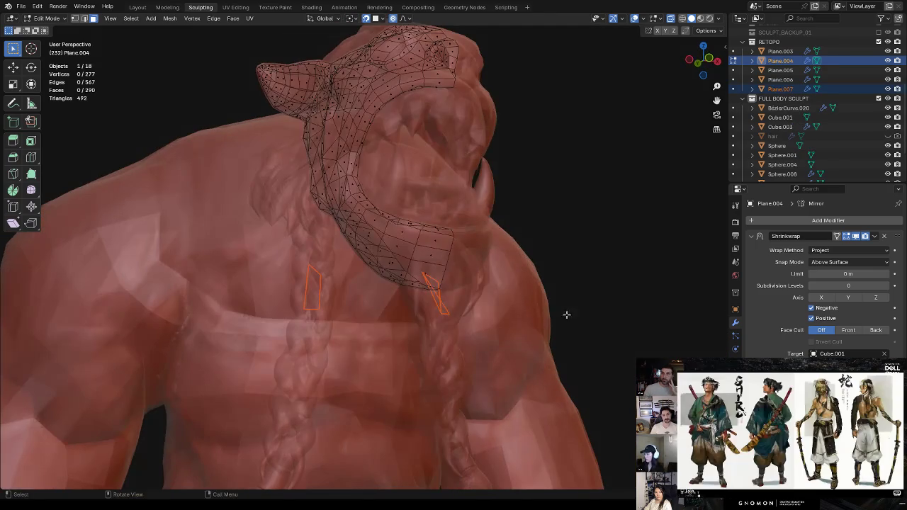
{"action": "left_click", "coordinate": [885, 353]}
{"action": "left_click", "coordinate": [884, 353]}
{"action": "left_click", "coordinate": [310, 330]}
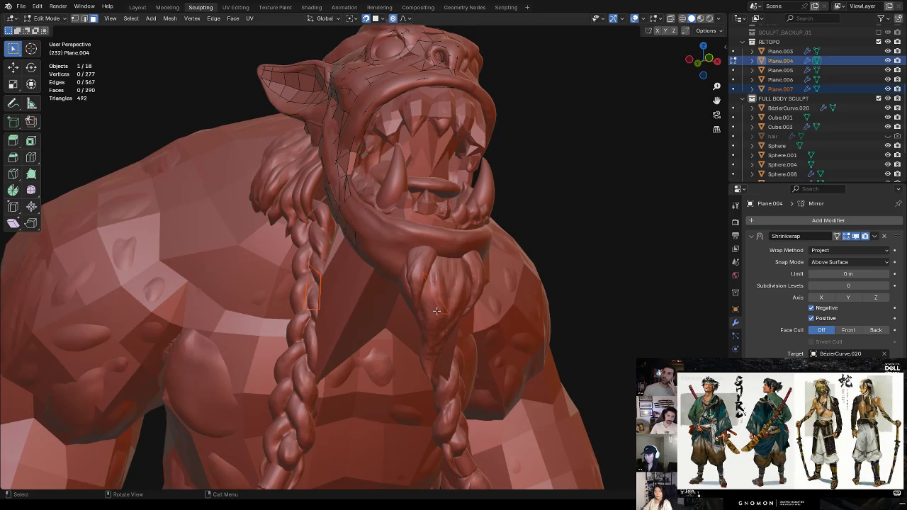
Leave Edit Mode and select the body retopology mesh Plane.003
{"action": "middle_click_drag", "start_coordinate": [441, 313], "coordinate": [488, 307]}
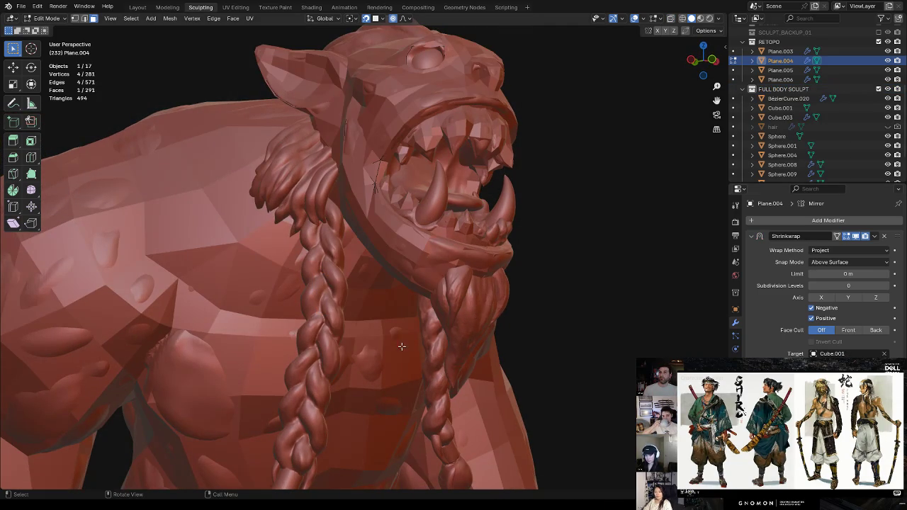
{"action": "key", "text": "alt+z"}
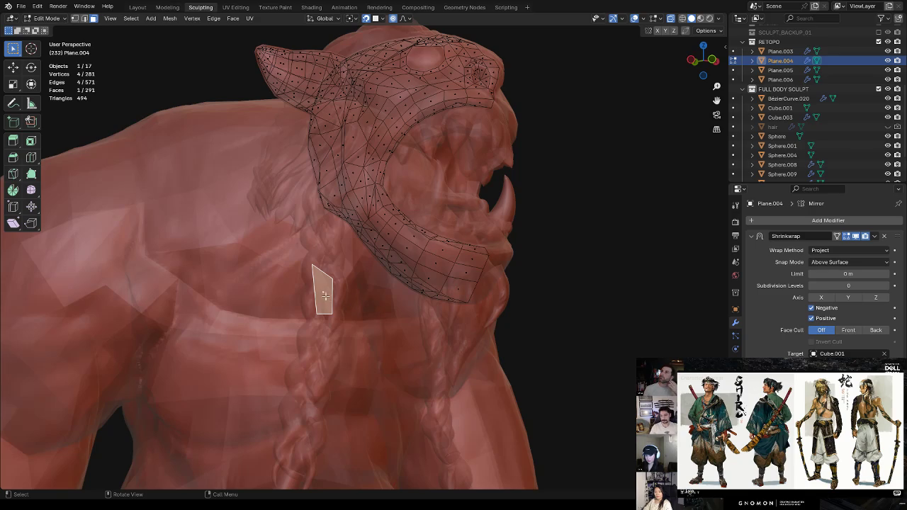
{"action": "key", "text": "Tab"}
{"action": "left_click", "coordinate": [323, 298]}
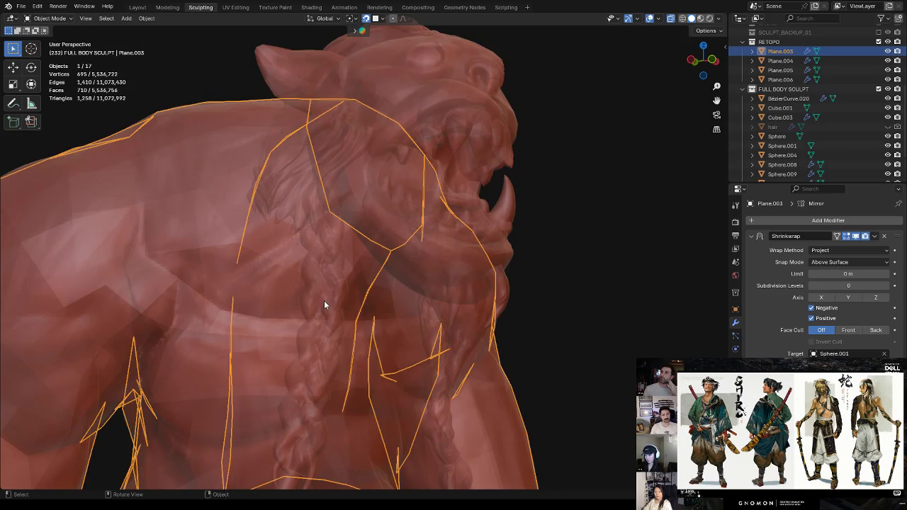
Separate the braid quad from Plane.004 into its own object, Plane.007
{"action": "left_click", "coordinate": [324, 295]}
{"action": "left_click", "coordinate": [323, 293]}
{"action": "left_click", "coordinate": [325, 295]}
{"action": "left_click", "coordinate": [326, 295]}
{"action": "left_click", "coordinate": [324, 295]}
{"action": "left_click", "coordinate": [325, 295]}
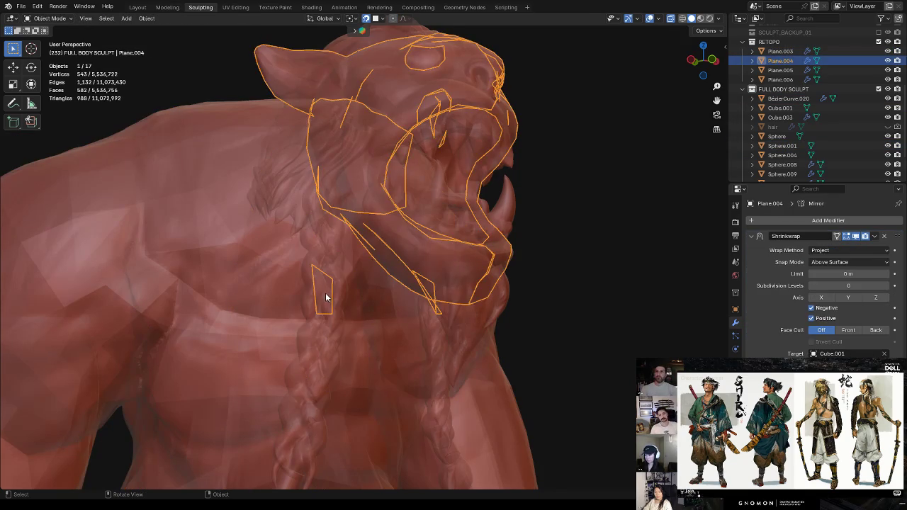
{"action": "key", "text": "Tab"}
{"action": "key", "text": "p"}
{"action": "left_click", "coordinate": [335, 275]}
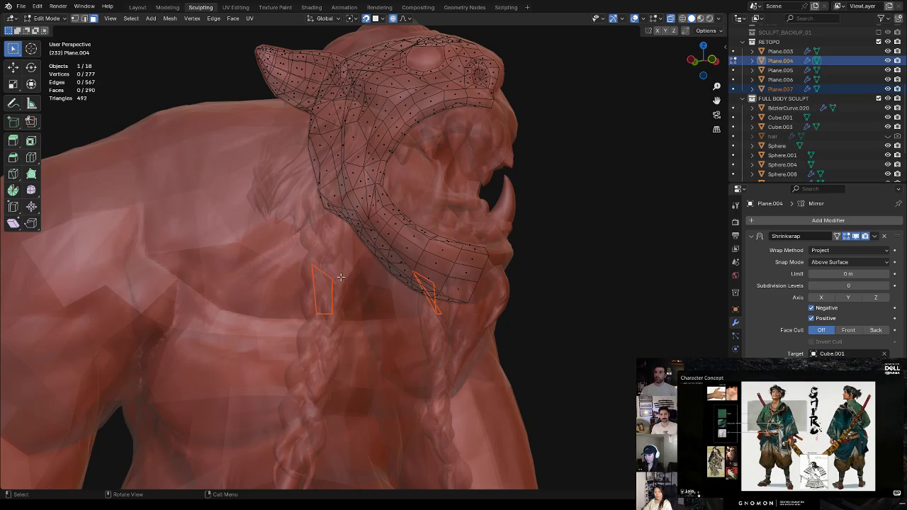
{"action": "key", "text": "Tab"}
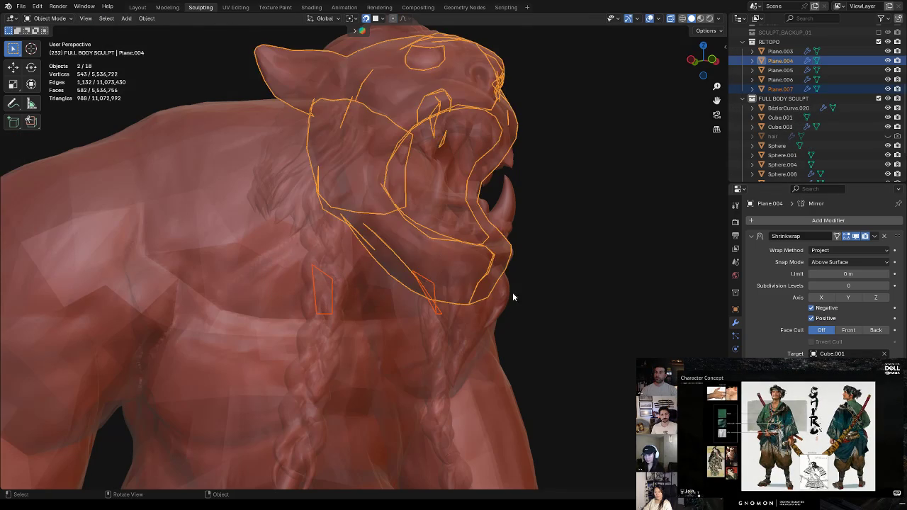
Rename the head sculpt Cube.001 to 'face' in the Outliner
{"action": "left_click", "coordinate": [533, 283]}
{"action": "left_click", "coordinate": [469, 268]}
{"action": "key", "text": "alt+z"}
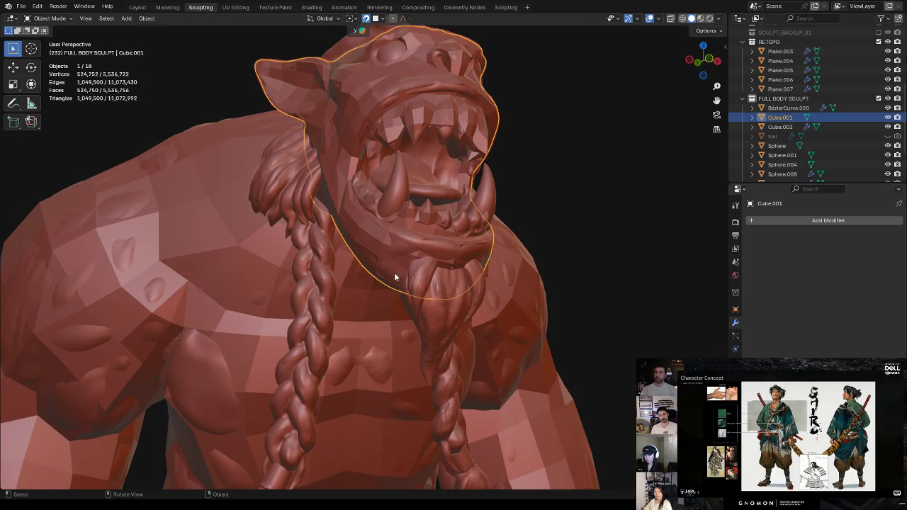
{"action": "middle_click_drag", "start_coordinate": [397, 273], "coordinate": [462, 226]}
{"action": "double_click", "coordinate": [788, 119]}
{"action": "scroll", "coordinate": [788, 122], "scroll_direction": "down", "scroll_amount": 1}
{"action": "type", "text": "face"}
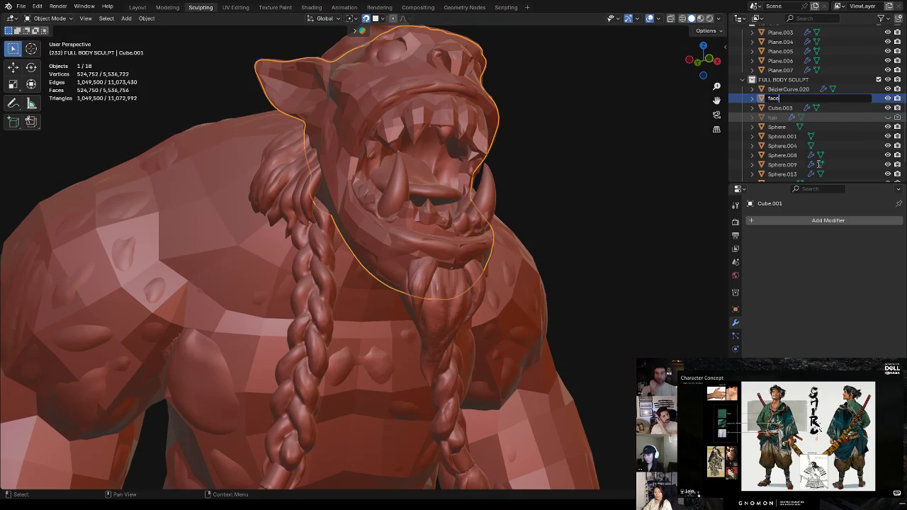
{"action": "key", "text": "Return"}
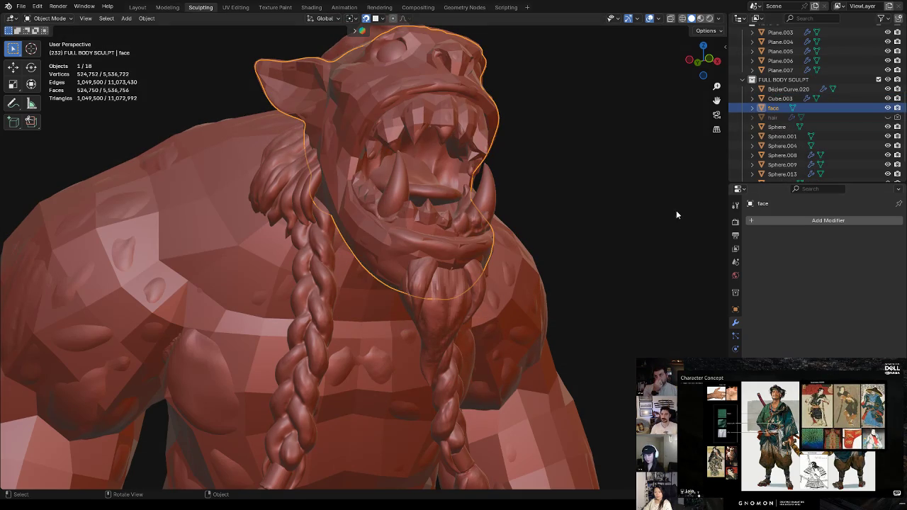
Reselect the face retopology mesh Plane.004 and then the braids
{"action": "left_click", "coordinate": [636, 187]}
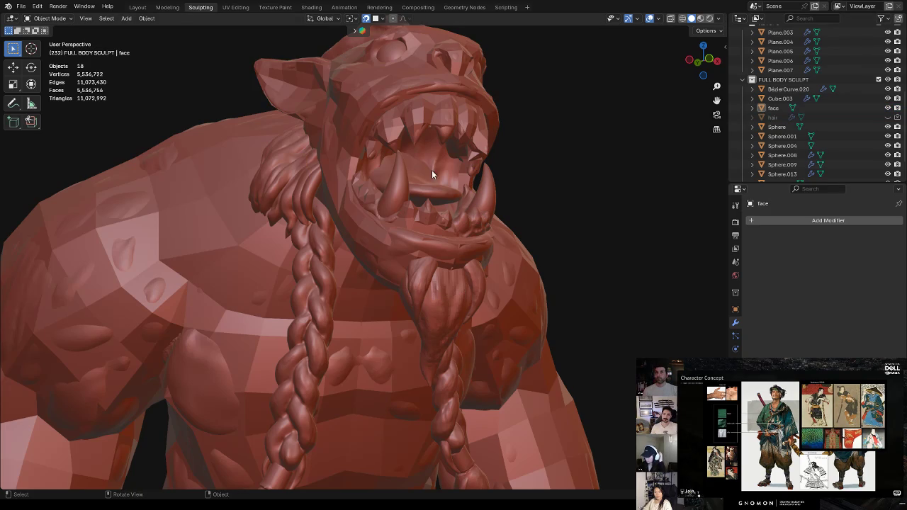
{"action": "left_click", "coordinate": [440, 225]}
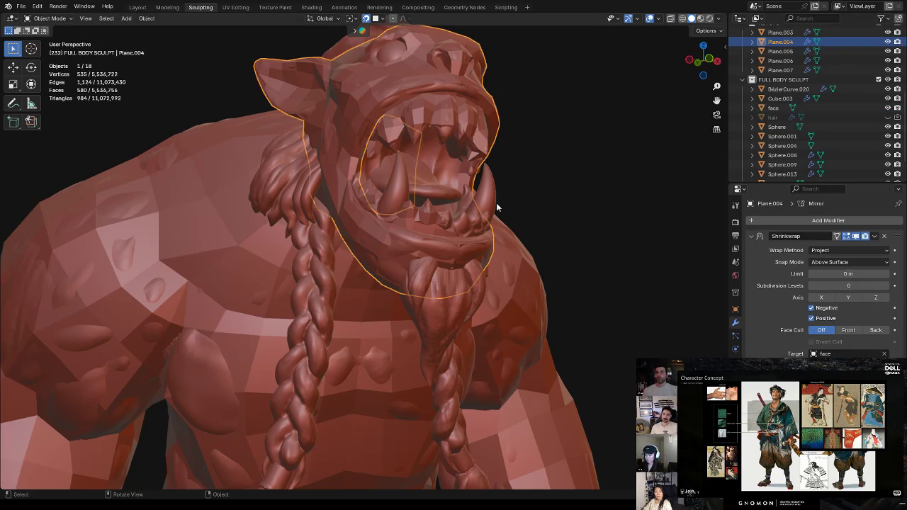
{"action": "left_click", "coordinate": [316, 297]}
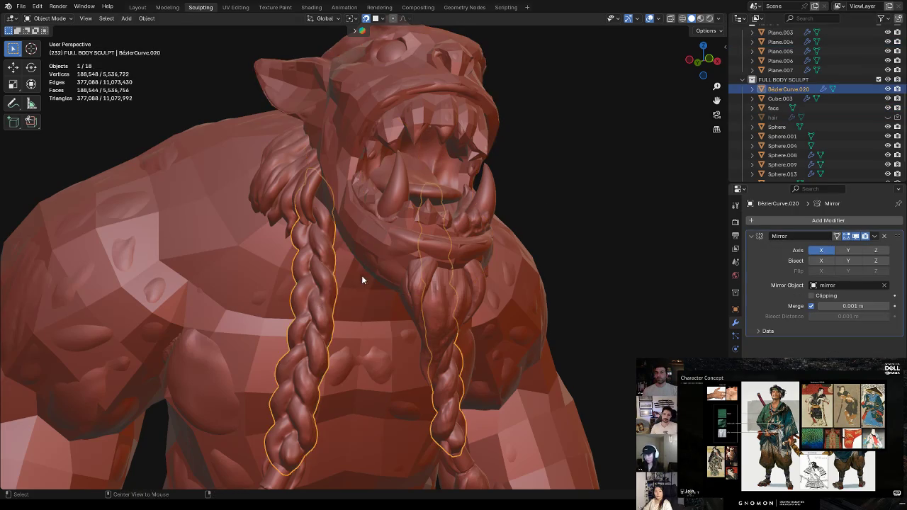
{"action": "middle_click_drag", "start_coordinate": [359, 275], "coordinate": [362, 282]}
{"action": "key", "text": "alt+z"}
{"action": "left_click", "coordinate": [318, 289]}
{"action": "left_click", "coordinate": [322, 294]}
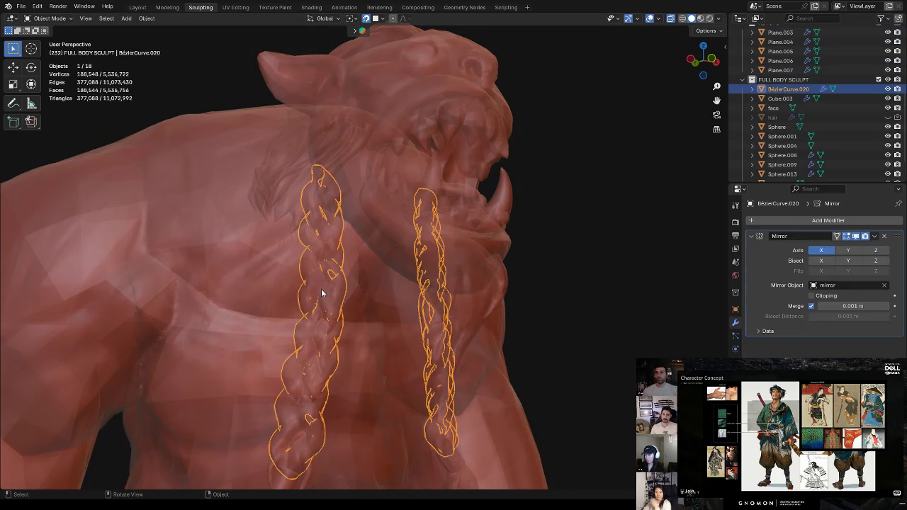
{"action": "left_click", "coordinate": [322, 294]}
{"action": "key", "text": "alt+z"}
{"action": "left_click", "coordinate": [884, 354]}
{"action": "left_click", "coordinate": [885, 354]}
{"action": "left_click", "coordinate": [325, 339]}
{"action": "left_click", "coordinate": [362, 317]}
{"action": "double_click", "coordinate": [790, 88]}
{"action": "scroll", "coordinate": [792, 93], "scroll_direction": "up", "scroll_amount": 1}
{"action": "type", "text": "hair strand"}
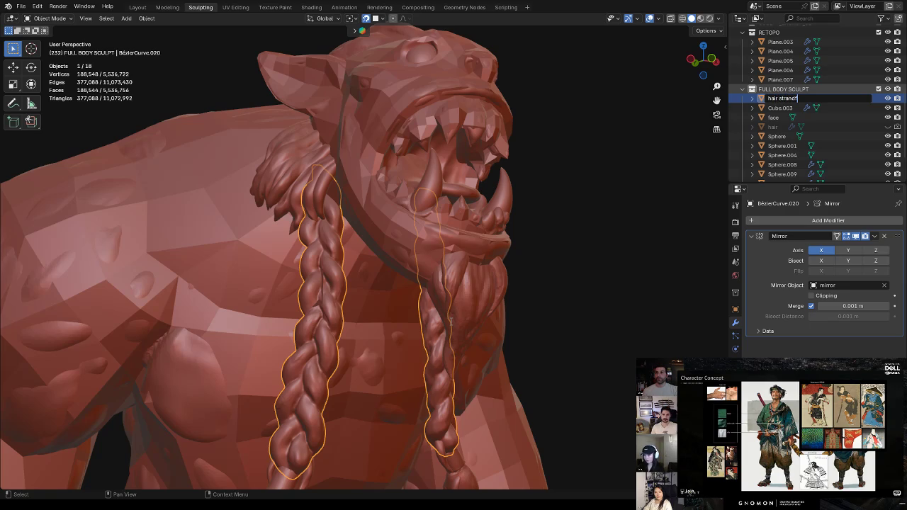
{"action": "key", "text": "Return"}
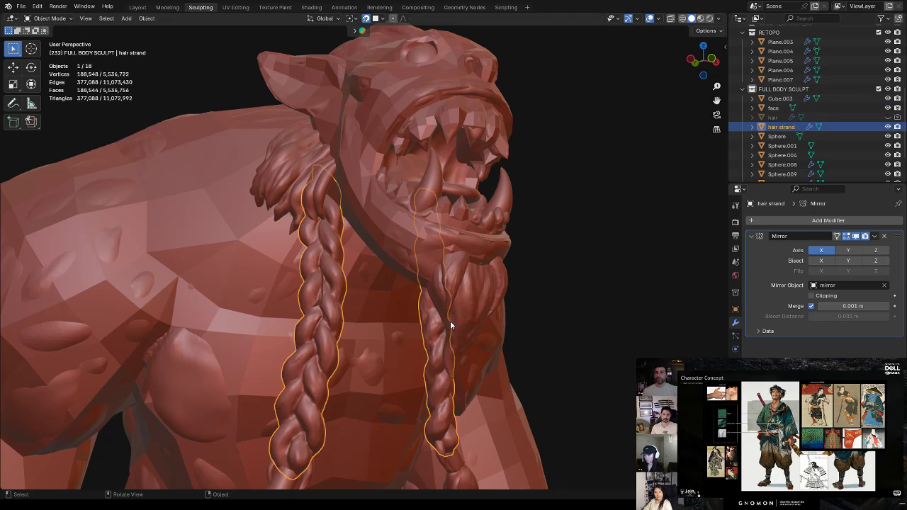
{"action": "left_click", "coordinate": [555, 234]}
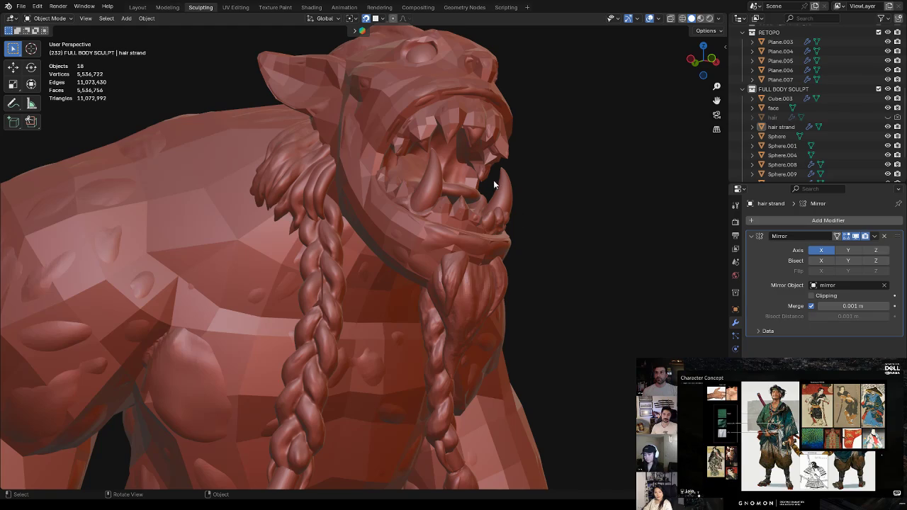
{"action": "middle_click_drag", "start_coordinate": [538, 207], "coordinate": [518, 203]}
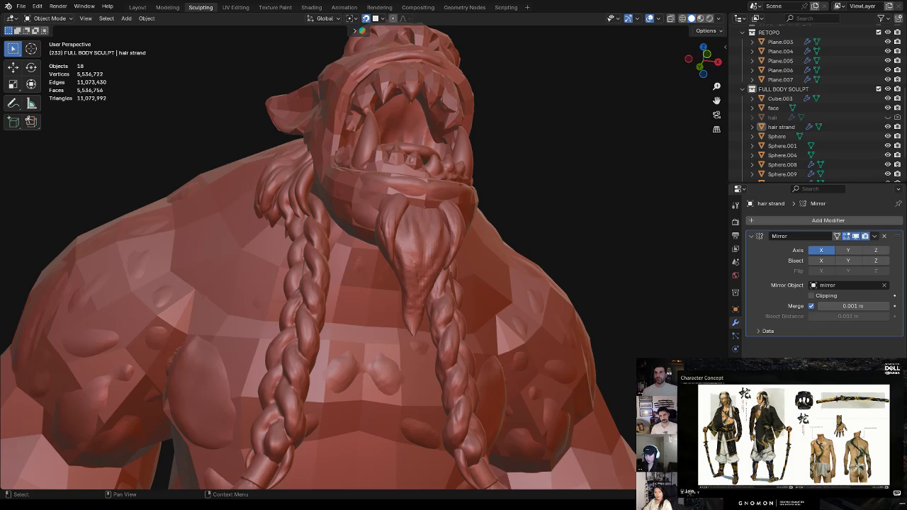
{"action": "middle_click_drag", "start_coordinate": [397, 248], "coordinate": [448, 244]}
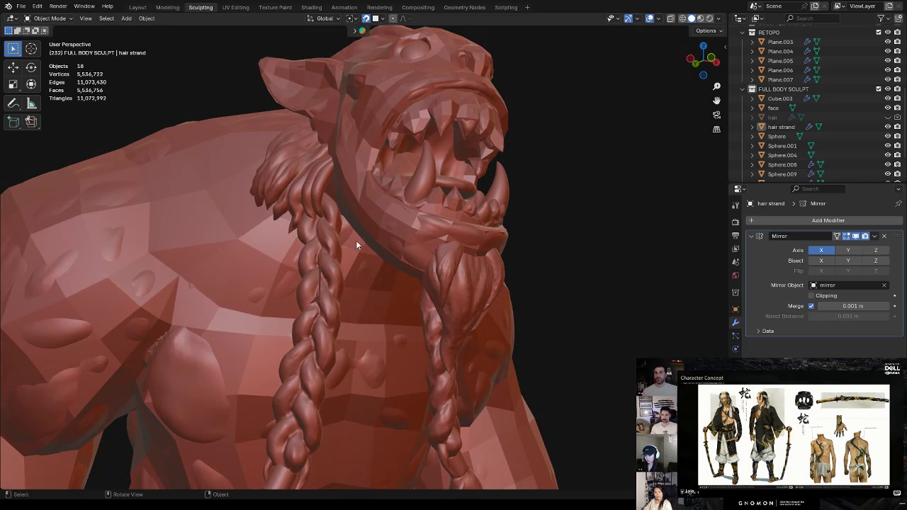
Edit Plane.007 in X-ray vertex mode with proportional editing turned off
{"action": "left_click", "coordinate": [313, 294]}
{"action": "left_click", "coordinate": [319, 293]}
{"action": "key", "text": "Tab"}
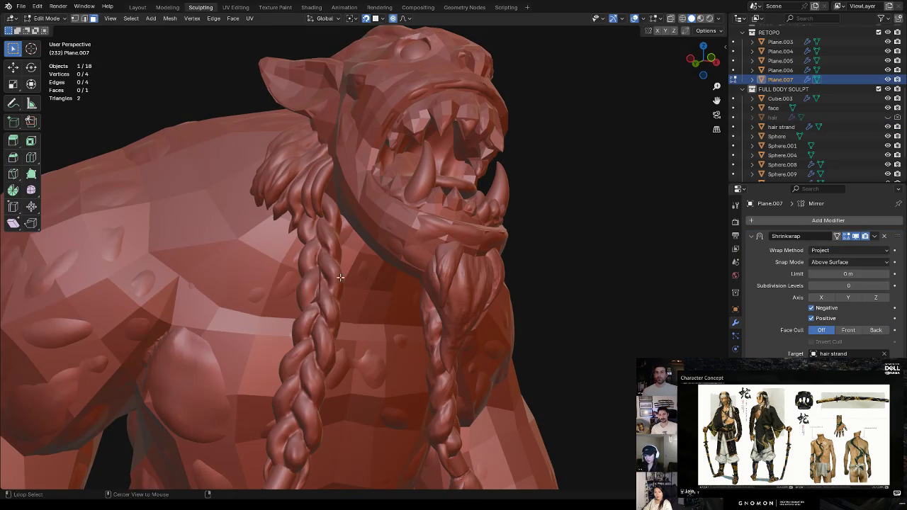
{"action": "key", "text": "alt+z"}
{"action": "middle_click_drag", "start_coordinate": [341, 277], "coordinate": [376, 253]}
{"action": "left_click", "coordinate": [355, 266]}
{"action": "key", "text": "1"}
{"action": "left_click", "coordinate": [347, 227]}
{"action": "left_click", "coordinate": [395, 19]}
Reposition the plane's top vertex onto the braid strand
{"action": "key", "text": "g"}
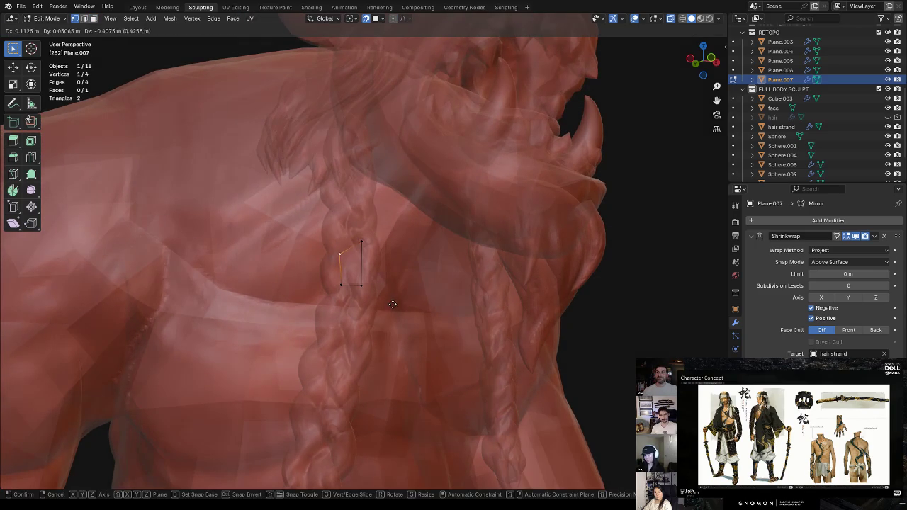
{"action": "left_click", "coordinate": [391, 305]}
{"action": "key", "text": "alt+z"}
{"action": "middle_click_drag", "start_coordinate": [409, 275], "coordinate": [418, 244]}
{"action": "key", "text": "g"}
{"action": "key", "text": "Escape"}
{"action": "key", "text": "alt+z"}
{"action": "key", "text": "g"}
{"action": "left_click", "coordinate": [401, 252]}
Move two more plane vertices onto the braid and check the fit in solid view
{"action": "key", "text": "g"}
{"action": "left_click", "coordinate": [364, 253]}
{"action": "key", "text": "g"}
{"action": "left_click", "coordinate": [390, 268]}
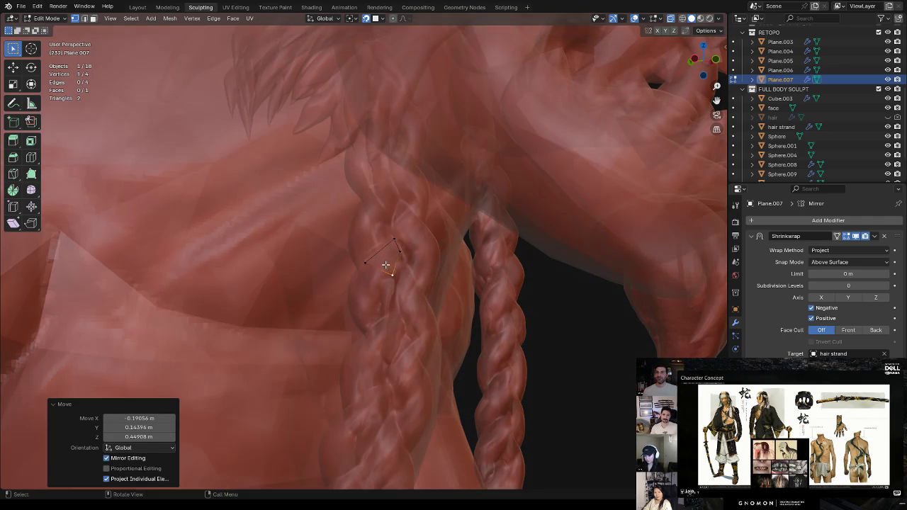
{"action": "key", "text": "alt+z"}
{"action": "middle_click_drag", "start_coordinate": [396, 265], "coordinate": [435, 274]}
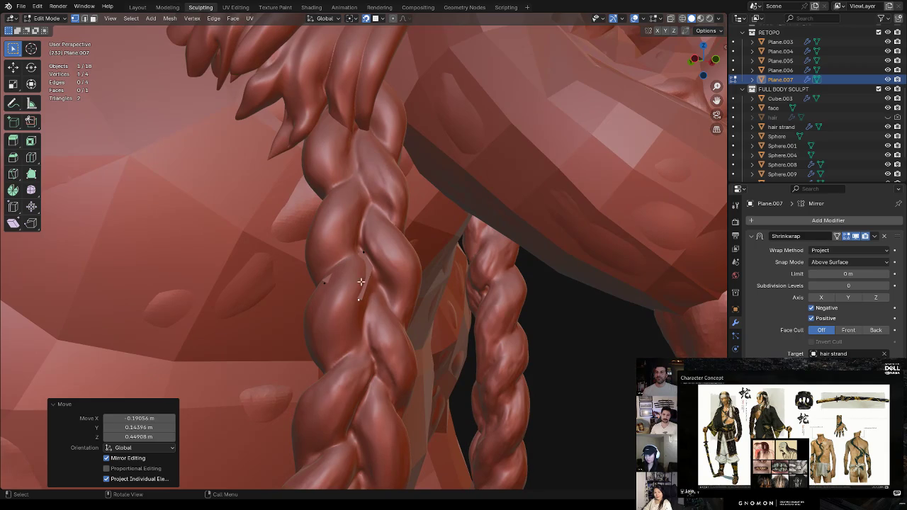
{"action": "middle_click_drag", "start_coordinate": [362, 281], "coordinate": [364, 288]}
Fine-tune the selected vertices so the plane hugs the braid
{"action": "key", "text": "alt+z"}
{"action": "key", "text": "g"}
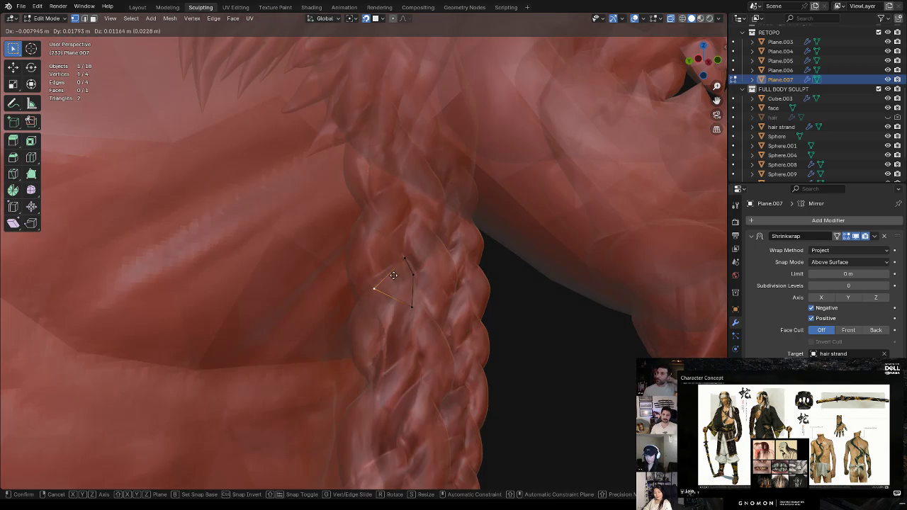
{"action": "left_click", "coordinate": [394, 276]}
{"action": "key", "text": "g"}
{"action": "left_click", "coordinate": [404, 278]}
{"action": "key", "text": "alt+z"}
{"action": "key", "text": "alt+z"}
{"action": "middle_click_drag", "start_coordinate": [404, 277], "coordinate": [354, 253]}
Extrude two new vertices down the braid and fill them into a face
{"action": "key", "text": "e"}
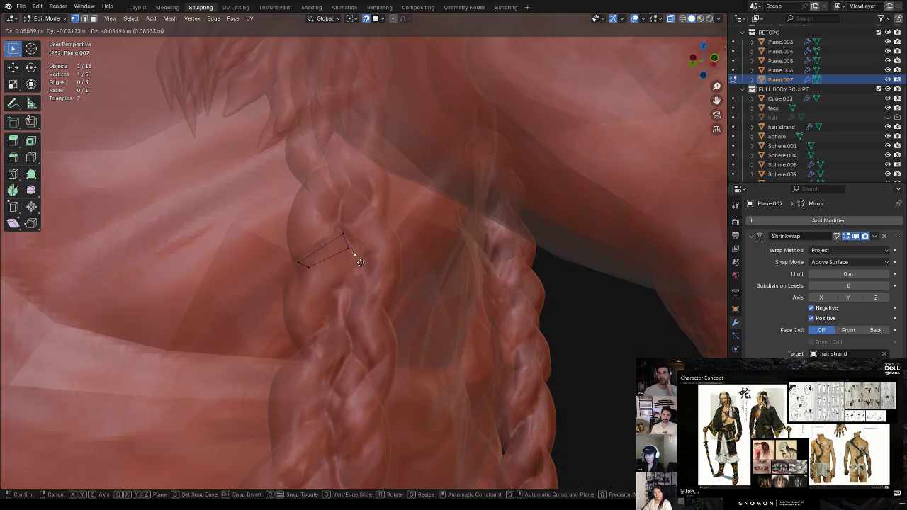
{"action": "left_click", "coordinate": [363, 269]}
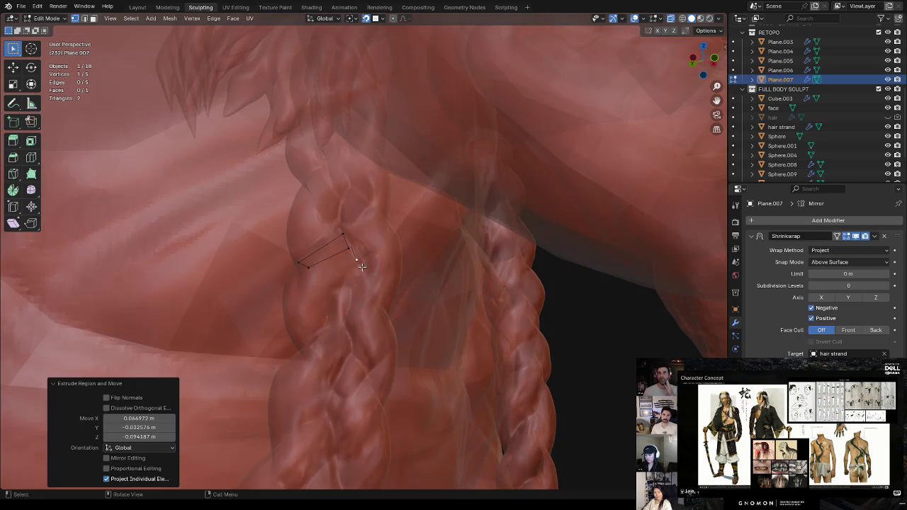
{"action": "key", "text": "e"}
{"action": "left_click", "coordinate": [336, 292]}
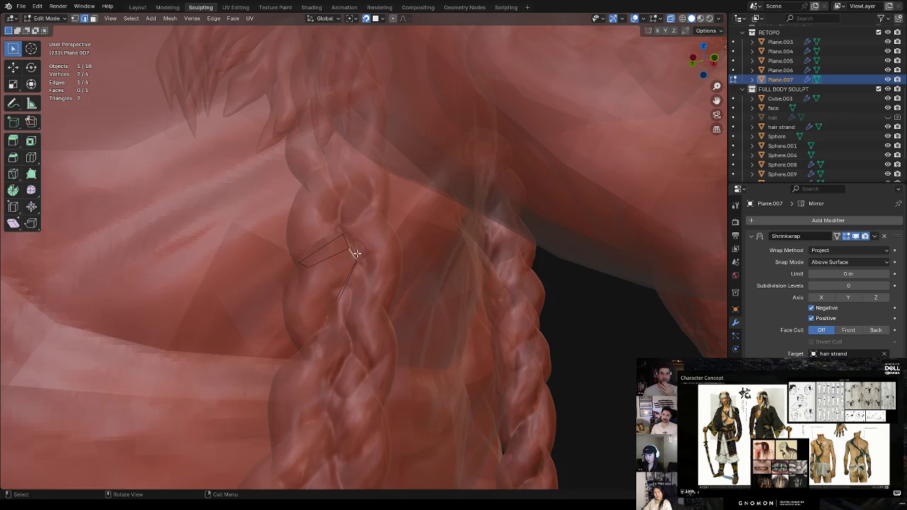
{"action": "key", "text": "f"}
Delete the misplaced edge and fill a face between two opposite strip edges
{"action": "key", "text": "alt+a"}
{"action": "key", "text": "2"}
{"action": "left_click", "coordinate": [344, 253]}
{"action": "key", "text": "x"}
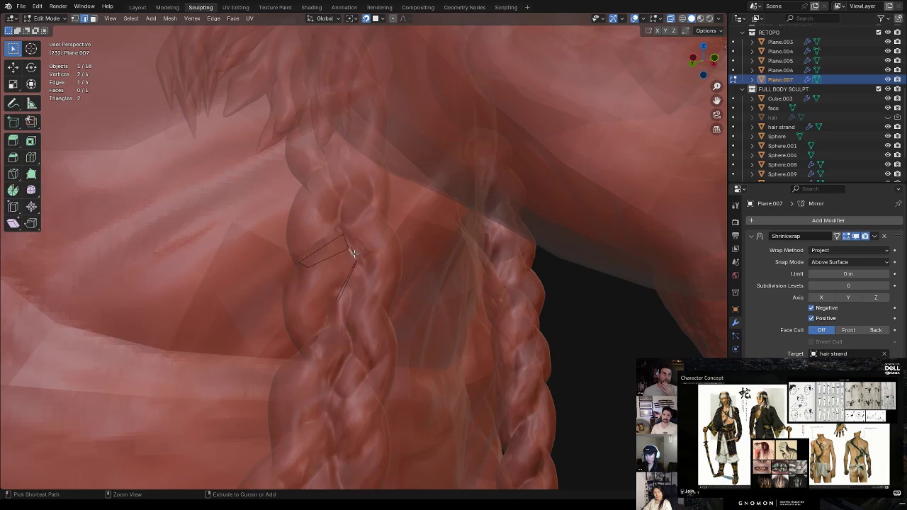
{"action": "left_click", "coordinate": [327, 255], "text": "shift"}
{"action": "left_click", "coordinate": [348, 280], "text": "shift"}
{"action": "key", "text": "f"}
Nudge a strip vertex further along the braid surface
{"action": "key", "text": "1"}
{"action": "left_click_drag", "start_coordinate": [310, 263], "coordinate": [336, 282]}
{"action": "mouse_move", "coordinate": [348, 268]}
{"action": "middle_mouse_down"}
{"action": "mouse_move", "coordinate": [382, 240]}
{"action": "mouse_move", "coordinate": [371, 263]}
{"action": "middle_mouse_up"}
{"action": "key", "text": "g"}
{"action": "left_click", "coordinate": [371, 264]}
Reselect the retopo plane Plane.007 over the braid and return to Edit Mode
{"action": "left_click", "coordinate": [345, 288], "text": "ctrl"}
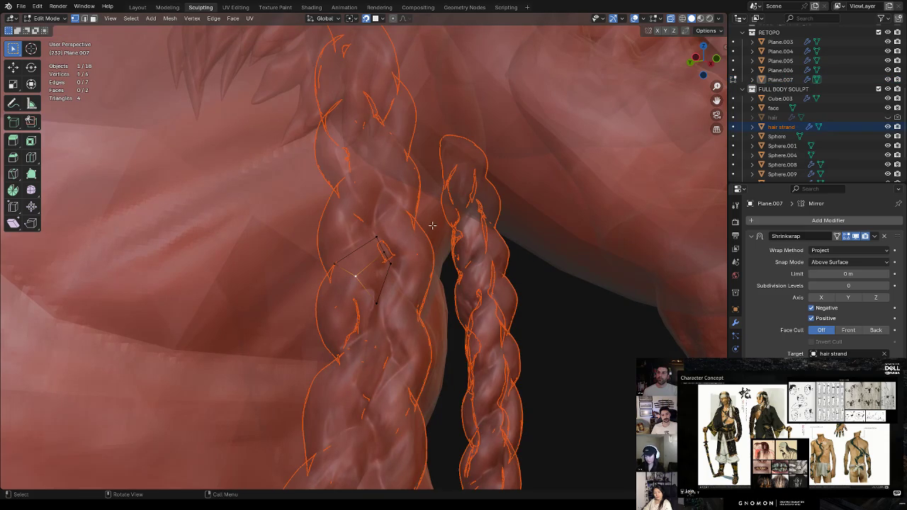
{"action": "key", "text": "Tab"}
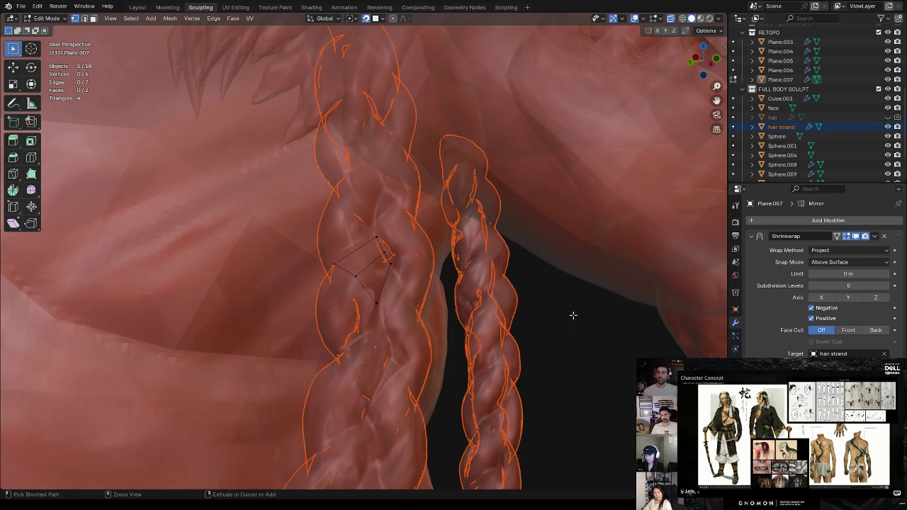
{"action": "left_click", "coordinate": [536, 320]}
{"action": "left_click", "coordinate": [370, 263]}
{"action": "left_click", "coordinate": [378, 258]}
{"action": "left_click", "coordinate": [376, 266]}
{"action": "left_click", "coordinate": [375, 265]}
{"action": "key", "text": "Tab"}
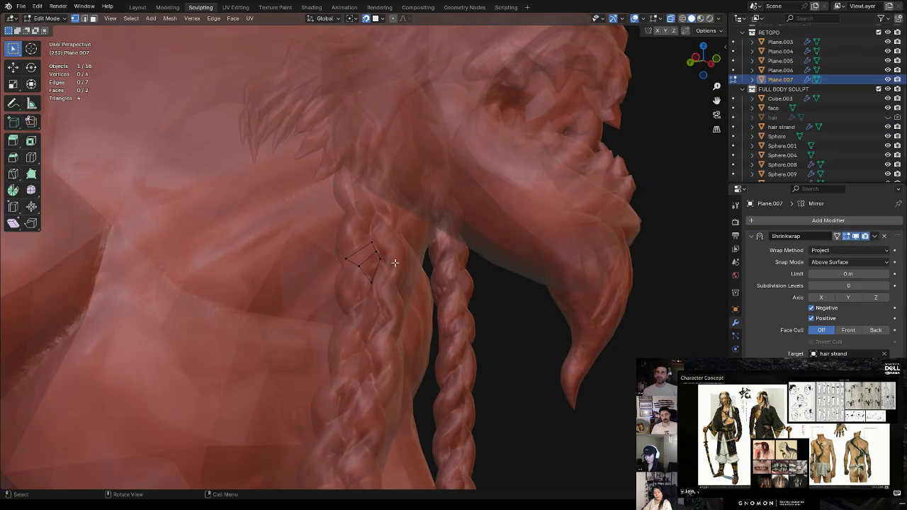
Extrude the strip's bottom edge down the braid, rotated to follow the twist
{"action": "key", "text": "alt+z"}
{"action": "key", "text": "2"}
{"action": "left_click", "coordinate": [362, 284]}
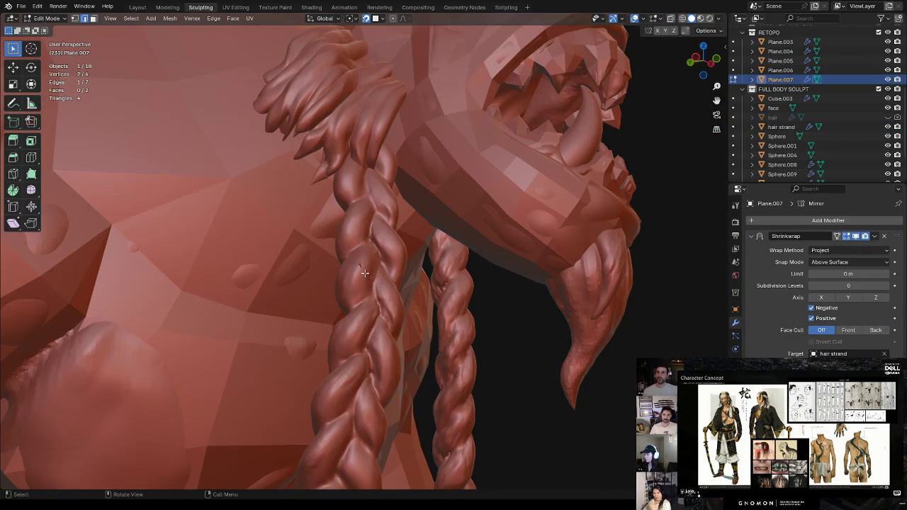
{"action": "mouse_move", "coordinate": [405, 244]}
{"action": "middle_mouse_down"}
{"action": "mouse_move", "coordinate": [377, 243]}
{"action": "mouse_move", "coordinate": [363, 256]}
{"action": "middle_mouse_up"}
{"action": "key", "text": "e"}
{"action": "left_click", "coordinate": [358, 284]}
{"action": "key", "text": "r"}
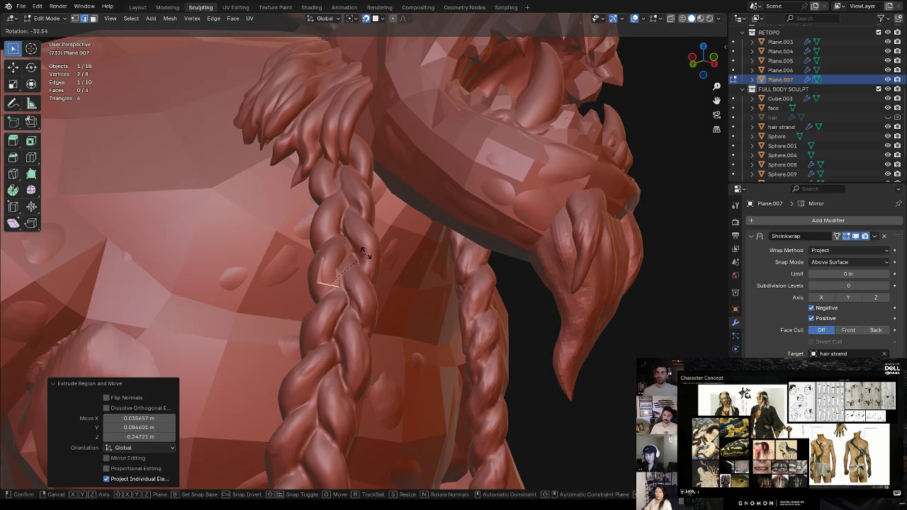
{"action": "left_click", "coordinate": [363, 253]}
Adjust a vertex, add a new vertex on the braid, and fill a triangle face
{"action": "middle_click_drag", "start_coordinate": [363, 254], "coordinate": [371, 259]}
{"action": "left_click", "coordinate": [371, 260]}
{"action": "key", "text": "g"}
{"action": "left_click", "coordinate": [367, 248]}
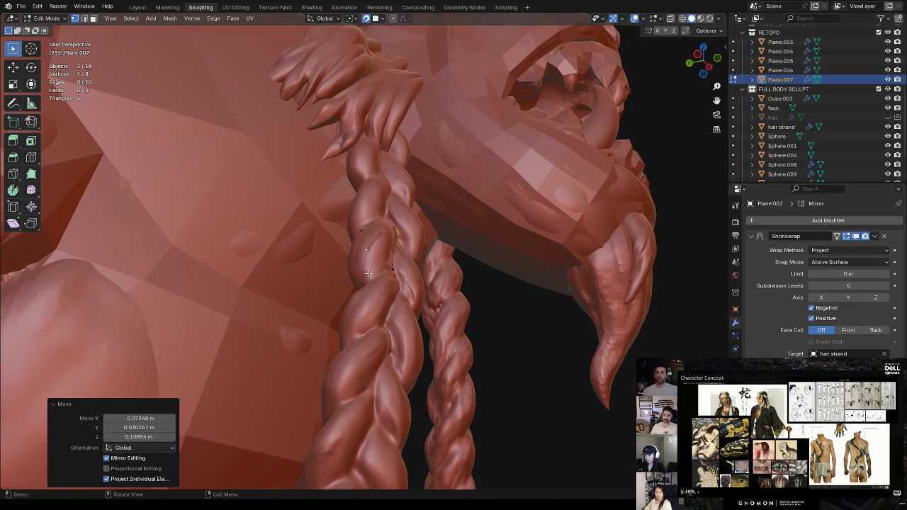
{"action": "right_click", "coordinate": [368, 277], "text": "ctrl"}
{"action": "middle_click_drag", "start_coordinate": [368, 278], "coordinate": [396, 271]}
{"action": "left_click", "coordinate": [388, 268]}
{"action": "key", "text": "f"}
Extend a chain of three new vertices further down the braid
{"action": "key", "text": "1"}
{"action": "left_click", "coordinate": [382, 286]}
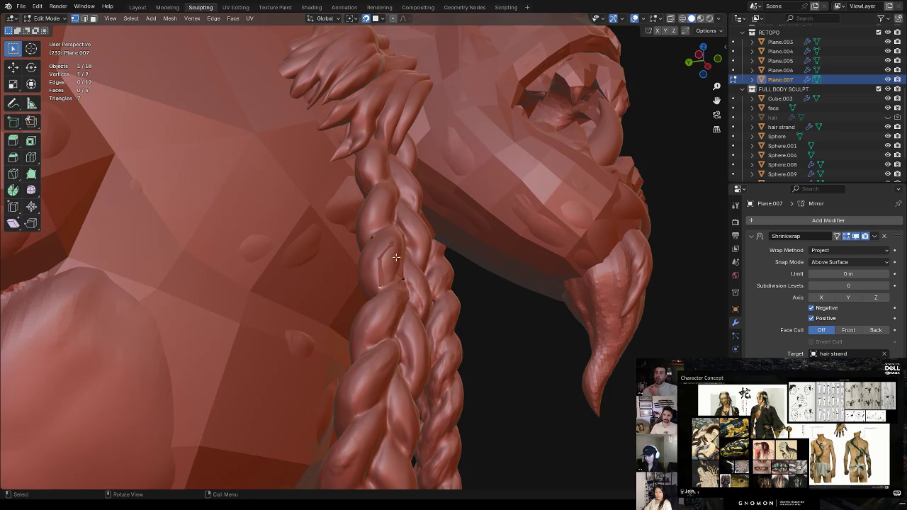
{"action": "middle_click_drag", "start_coordinate": [396, 263], "coordinate": [429, 266]}
{"action": "key", "text": "alt+z"}
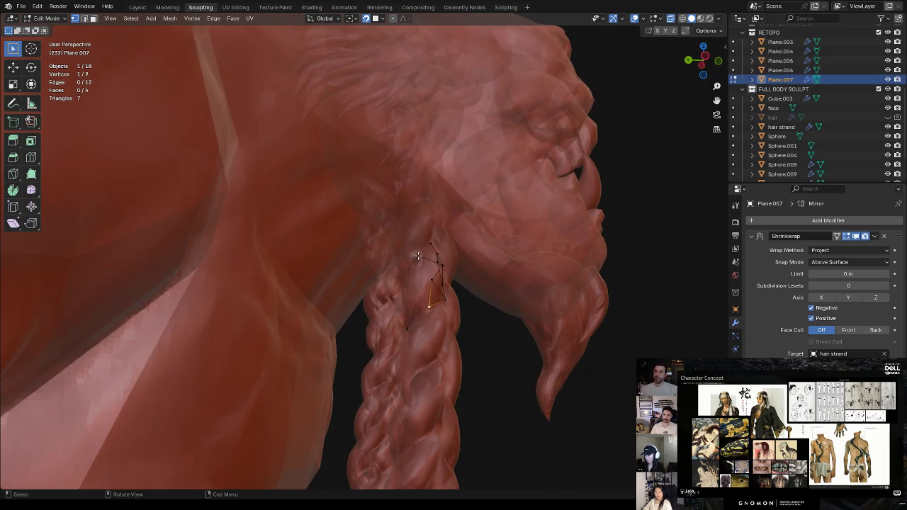
{"action": "right_click", "coordinate": [410, 272], "text": "ctrl"}
{"action": "right_click", "coordinate": [410, 294], "text": "ctrl"}
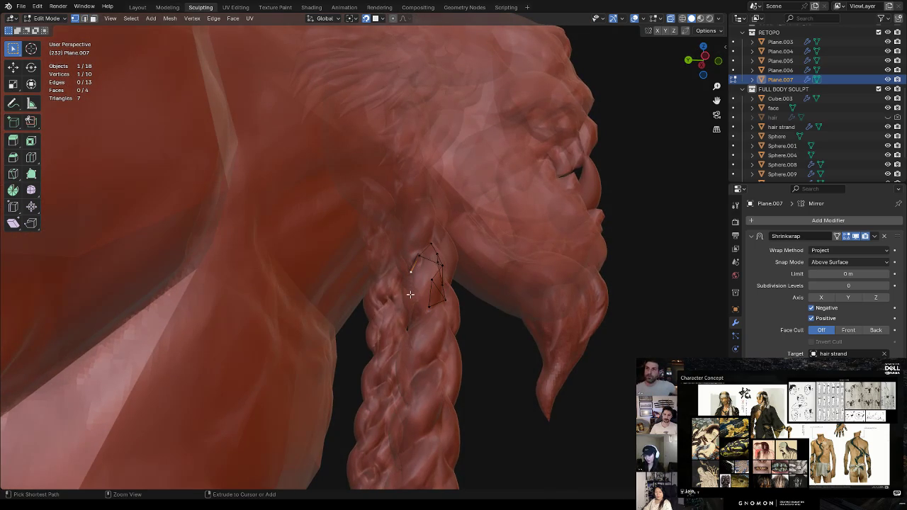
{"action": "middle_click_drag", "start_coordinate": [422, 298], "coordinate": [443, 296]}
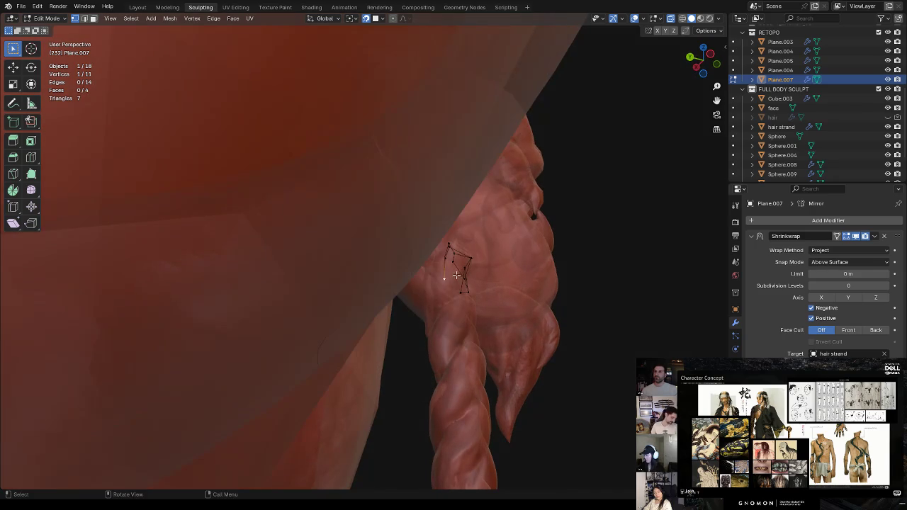
{"action": "right_click", "coordinate": [440, 300], "text": "ctrl"}
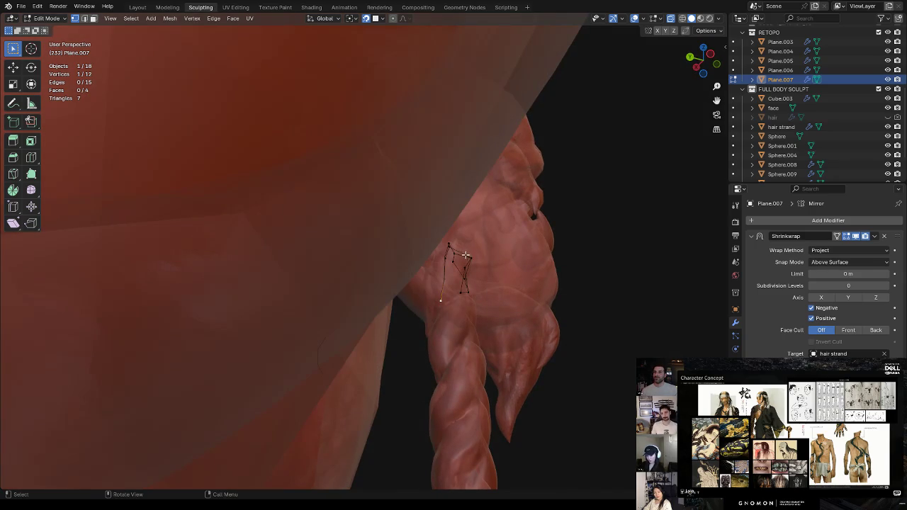
{"action": "middle_click_drag", "start_coordinate": [468, 256], "coordinate": [451, 257]}
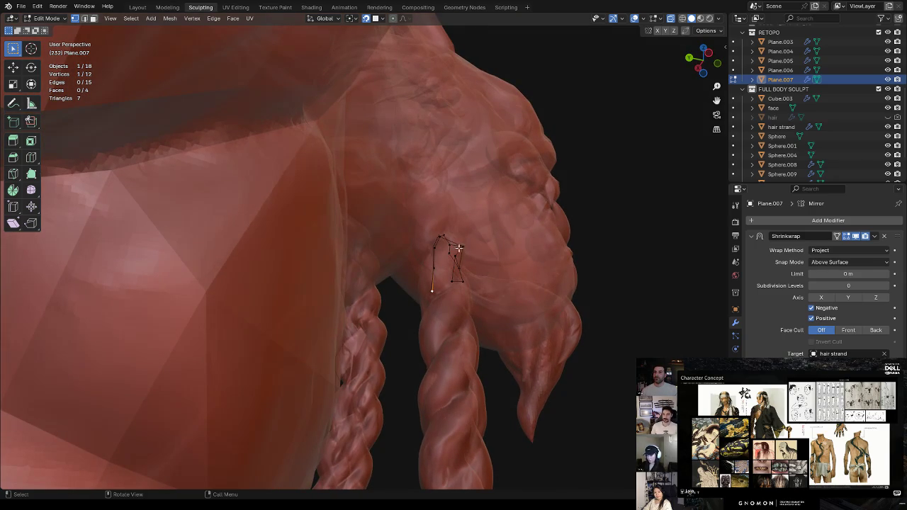
{"action": "mouse_move", "coordinate": [445, 256]}
{"action": "middle_mouse_down"}
{"action": "mouse_move", "coordinate": [396, 282]}
{"action": "mouse_move", "coordinate": [414, 266]}
{"action": "mouse_move", "coordinate": [397, 289]}
{"action": "middle_mouse_up"}
Fill faces between the new vertex chain and the strip
{"action": "key", "text": "2"}
{"action": "key", "text": "f"}
{"action": "key", "text": "f"}
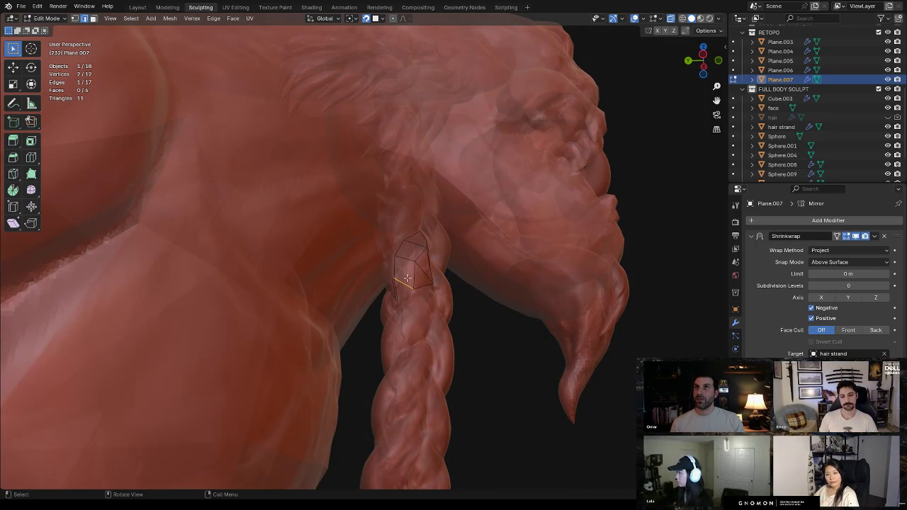
{"action": "left_click", "coordinate": [398, 290], "text": "shift"}
{"action": "mouse_move", "coordinate": [426, 272]}
{"action": "middle_mouse_down"}
{"action": "mouse_move", "coordinate": [361, 285]}
{"action": "mouse_move", "coordinate": [379, 270]}
{"action": "middle_mouse_up"}
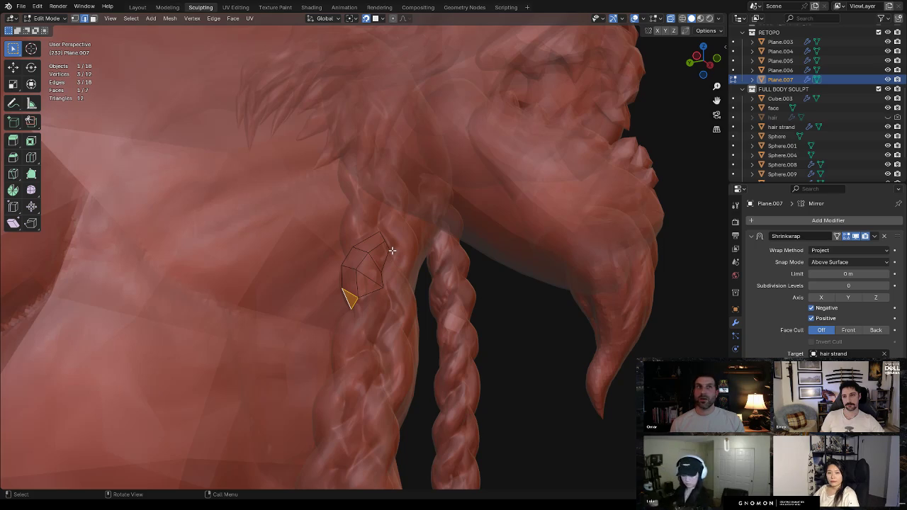
{"action": "mouse_move", "coordinate": [392, 250]}
{"action": "middle_mouse_down"}
{"action": "mouse_move", "coordinate": [414, 269]}
{"action": "mouse_move", "coordinate": [396, 322]}
{"action": "mouse_move", "coordinate": [364, 320]}
{"action": "middle_mouse_up"}
Reposition a strip vertex and add a loop cut across the strip
{"action": "key", "text": "alt+z"}
{"action": "key", "text": "1"}
{"action": "left_click", "coordinate": [396, 322]}
{"action": "key", "text": "g"}
{"action": "left_click", "coordinate": [416, 298]}
{"action": "key", "text": "g"}
{"action": "left_click", "coordinate": [364, 321]}
{"action": "key", "text": "ctrl+r"}
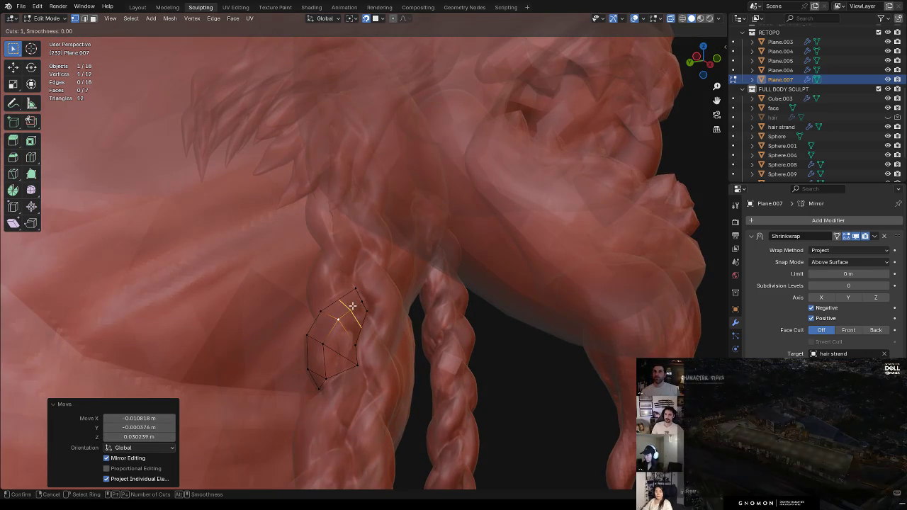
Place a new edge loop on the strip and move its top vertex onto the braid
{"action": "left_click", "coordinate": [362, 308]}
{"action": "left_click", "coordinate": [347, 311]}
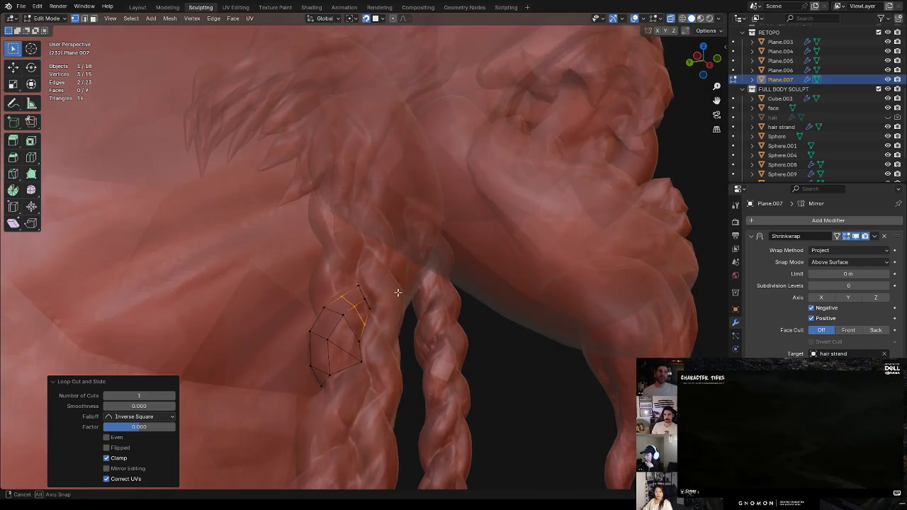
{"action": "middle_click_drag", "start_coordinate": [348, 311], "coordinate": [348, 290]}
{"action": "left_click", "coordinate": [342, 290]}
{"action": "key", "text": "g"}
{"action": "left_click", "coordinate": [336, 291]}
Reposition two more strip vertices so they sit on the braid
{"action": "key", "text": "g"}
{"action": "left_click", "coordinate": [336, 292]}
{"action": "left_click", "coordinate": [360, 321]}
{"action": "key", "text": "g"}
{"action": "left_click", "coordinate": [360, 320]}
Zoom closer to the braid and pick the strip's end vertex using see-through view
{"action": "scroll", "coordinate": [375, 291], "scroll_direction": "up", "scroll_amount": 3}
{"action": "mouse_move", "coordinate": [381, 288]}
{"action": "middle_mouse_down"}
{"action": "mouse_move", "coordinate": [363, 280]}
{"action": "mouse_move", "coordinate": [373, 266]}
{"action": "middle_mouse_up"}
{"action": "key", "text": "alt+z"}
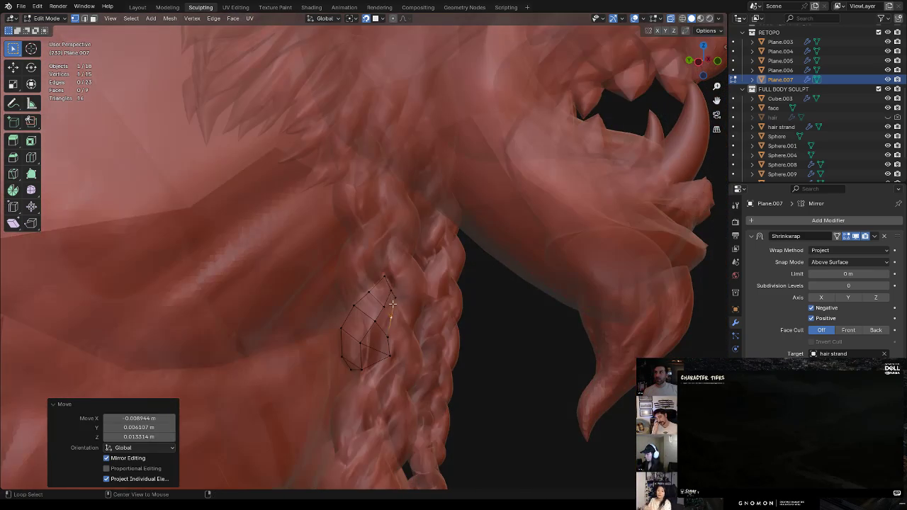
{"action": "left_click", "coordinate": [373, 265]}
{"action": "key", "text": "alt+z"}
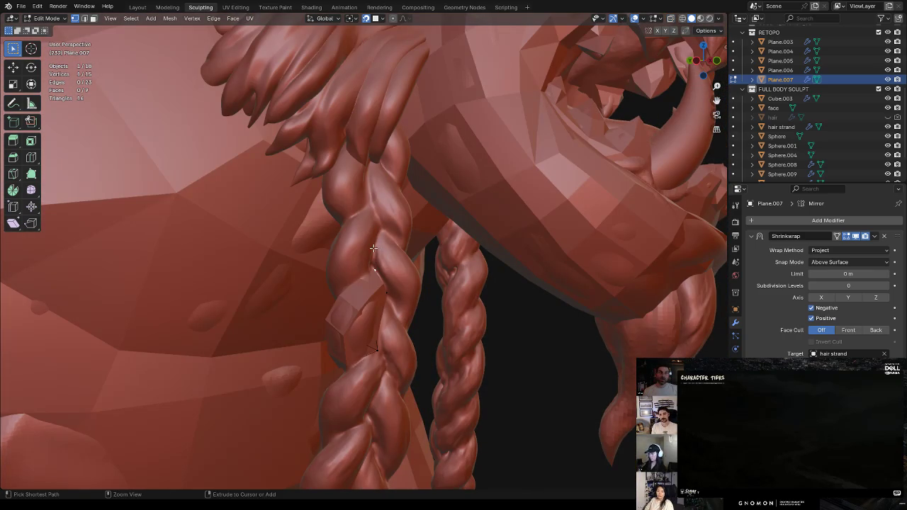
Extrude the strip's end edge a few steps further up the braid
{"action": "right_click", "coordinate": [381, 227], "text": "ctrl"}
{"action": "key", "text": "alt+z"}
{"action": "key", "text": "2"}
{"action": "left_click", "coordinate": [348, 285]}
{"action": "right_click", "coordinate": [339, 264], "text": "ctrl"}
{"action": "right_click", "coordinate": [340, 239], "text": "ctrl"}
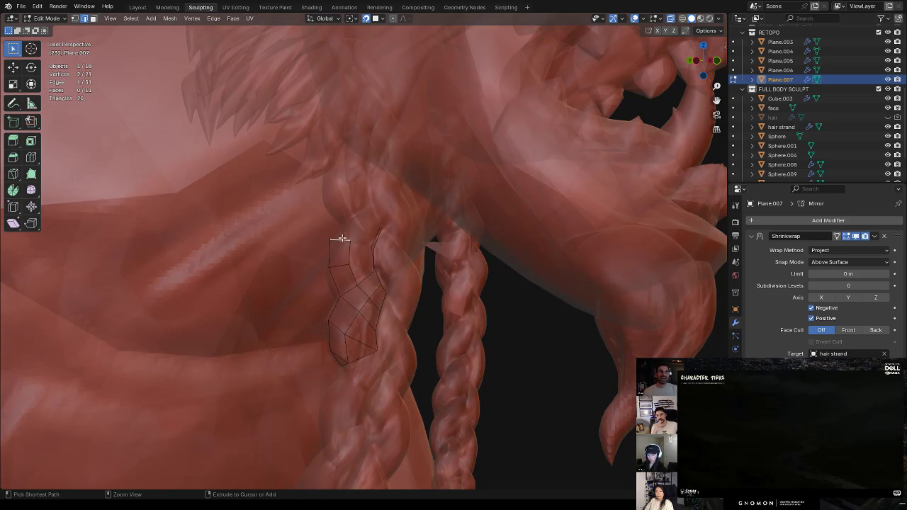
Extrude the top edge into a new face and move its vertex onto the braid
{"action": "middle_click_drag", "start_coordinate": [370, 211], "coordinate": [384, 215]}
{"action": "key", "text": "alt+z"}
{"action": "right_click", "coordinate": [375, 212], "text": "ctrl"}
{"action": "key", "text": "1"}
{"action": "left_click_drag", "start_coordinate": [334, 238], "coordinate": [351, 241]}
Adjust the strip's upper vertices so they follow the braid's twist
{"action": "middle_click_drag", "start_coordinate": [399, 212], "coordinate": [404, 196]}
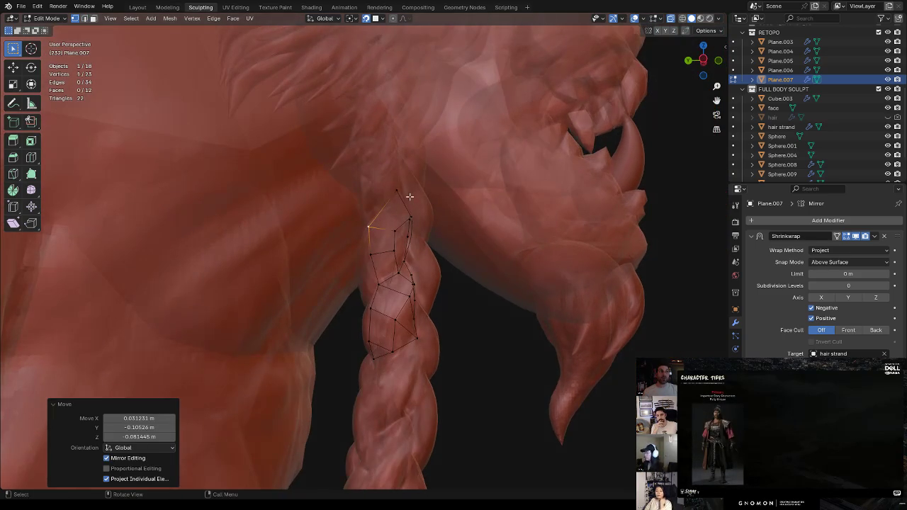
{"action": "left_click_drag", "start_coordinate": [388, 201], "coordinate": [399, 210]}
{"action": "middle_click_drag", "start_coordinate": [399, 210], "coordinate": [386, 204]}
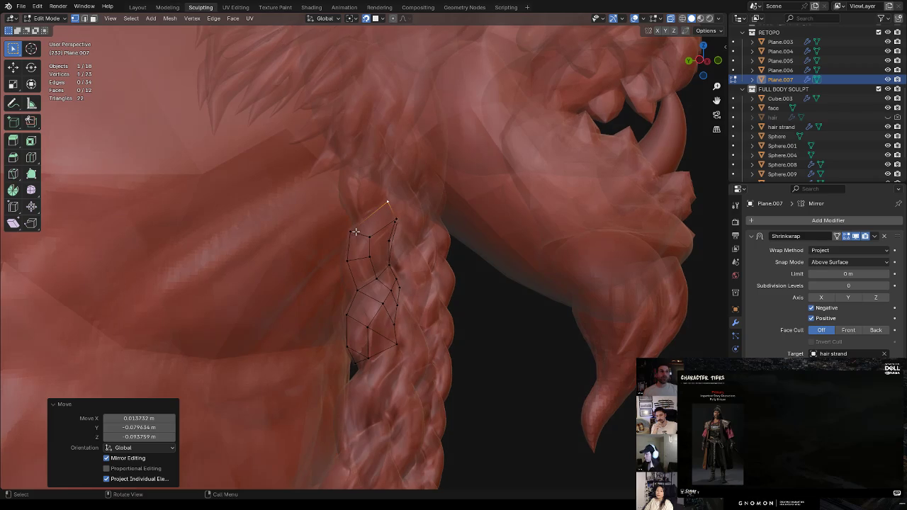
{"action": "left_click_drag", "start_coordinate": [387, 204], "coordinate": [394, 205]}
{"action": "middle_click_drag", "start_coordinate": [394, 206], "coordinate": [357, 236]}
{"action": "left_click", "coordinate": [352, 239]}
{"action": "left_click_drag", "start_coordinate": [348, 244], "coordinate": [345, 257]}
Merge the doubled vertices at the strip's top-right corner into one
{"action": "left_click", "coordinate": [374, 235]}
{"action": "left_click", "coordinate": [373, 216]}
{"action": "key", "text": "1"}
{"action": "key", "text": "m"}
{"action": "left_click", "coordinate": [387, 212]}
Fill a new face at the strip's top and dissolve the short stray edge
{"action": "left_click", "coordinate": [354, 236], "text": "shift"}
{"action": "key", "text": "f"}
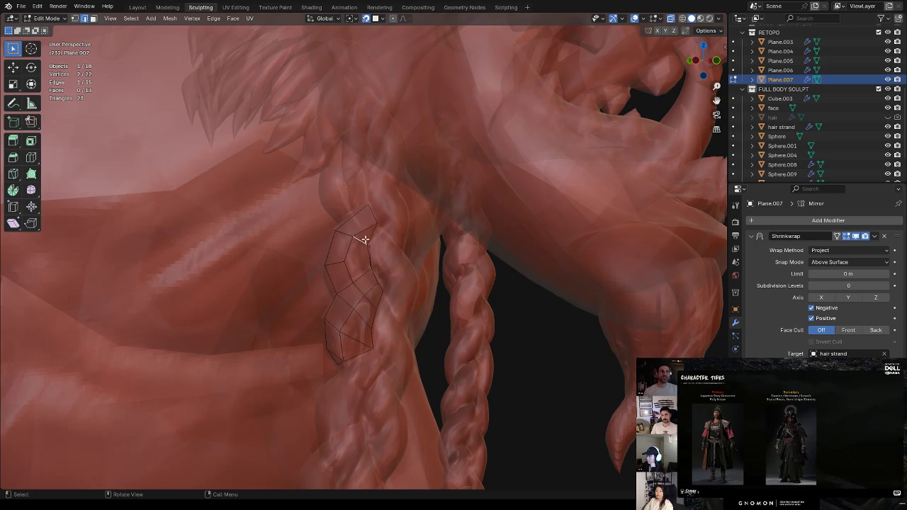
{"action": "left_click", "coordinate": [363, 263]}
{"action": "key", "text": "ctrl+x"}
{"action": "key", "text": "ctrl+z"}
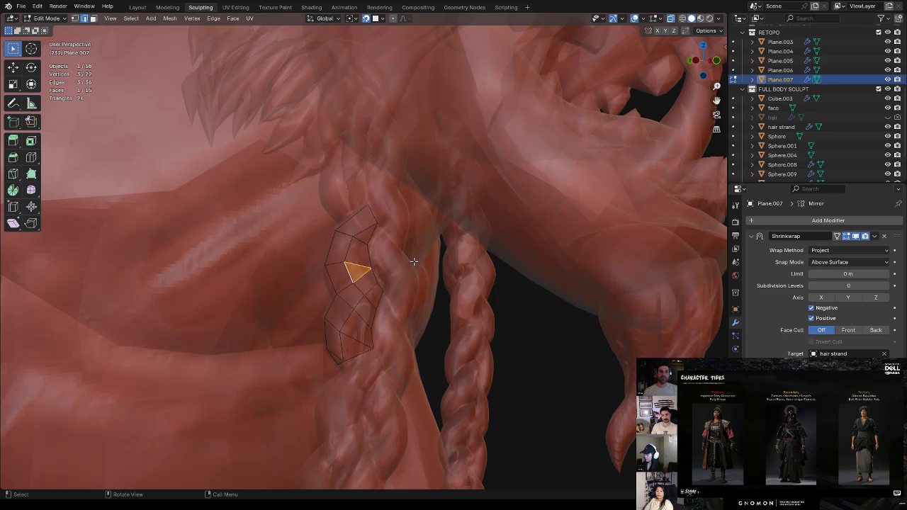
{"action": "right_click", "coordinate": [413, 244]}
Move the selected strip vertices, then a single vertex, along the braid
{"action": "mouse_move", "coordinate": [527, 189]}
{"action": "middle_mouse_down"}
{"action": "mouse_move", "coordinate": [461, 206]}
{"action": "mouse_move", "coordinate": [367, 270]}
{"action": "mouse_move", "coordinate": [400, 246]}
{"action": "mouse_move", "coordinate": [382, 235]}
{"action": "mouse_move", "coordinate": [389, 240]}
{"action": "mouse_move", "coordinate": [365, 262]}
{"action": "middle_mouse_up"}
{"action": "key", "text": "g"}
{"action": "left_click", "coordinate": [364, 268]}
{"action": "left_click", "coordinate": [348, 262]}
{"action": "key", "text": "g"}
{"action": "left_click", "coordinate": [365, 263]}
Pull two more strip vertices up onto the braid surface
{"action": "left_click", "coordinate": [364, 264]}
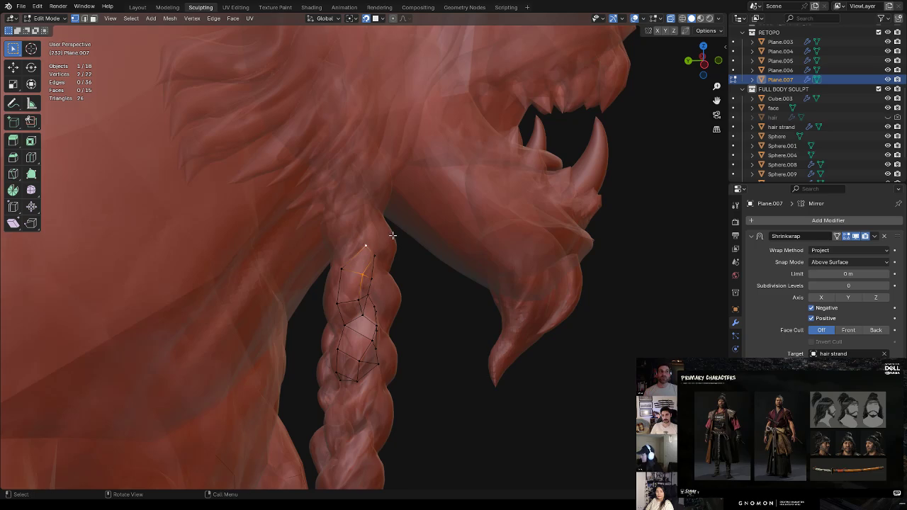
{"action": "middle_click_drag", "start_coordinate": [395, 240], "coordinate": [374, 233]}
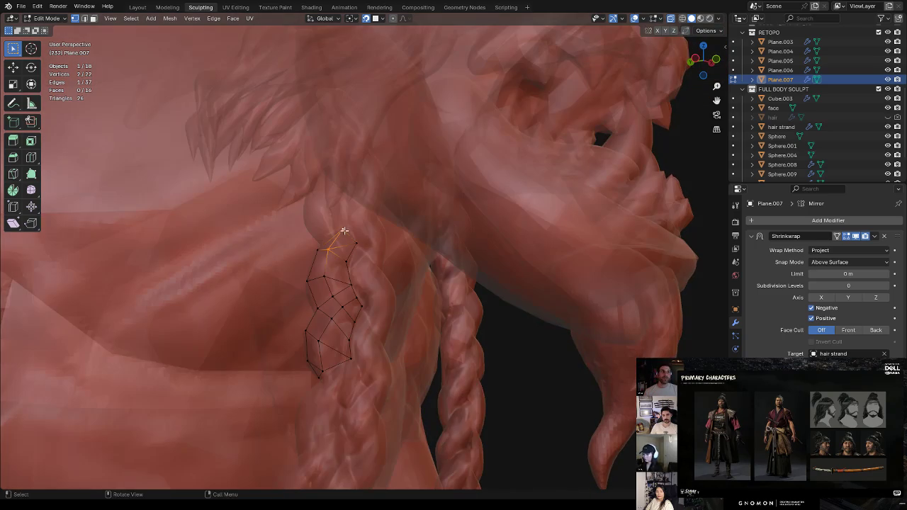
{"action": "key", "text": "g"}
{"action": "left_click", "coordinate": [347, 226]}
{"action": "mouse_move", "coordinate": [347, 226]}
{"action": "middle_mouse_down"}
{"action": "mouse_move", "coordinate": [383, 229]}
{"action": "mouse_move", "coordinate": [357, 258]}
{"action": "mouse_move", "coordinate": [387, 259]}
{"action": "mouse_move", "coordinate": [357, 282]}
{"action": "mouse_move", "coordinate": [367, 290]}
{"action": "mouse_move", "coordinate": [383, 274]}
{"action": "mouse_move", "coordinate": [374, 252]}
{"action": "mouse_move", "coordinate": [406, 232]}
{"action": "middle_mouse_up"}
{"action": "left_click", "coordinate": [348, 247]}
{"action": "left_click", "coordinate": [345, 290]}
{"action": "key", "text": "g"}
{"action": "left_click", "coordinate": [351, 280]}
{"action": "left_click", "coordinate": [357, 283]}
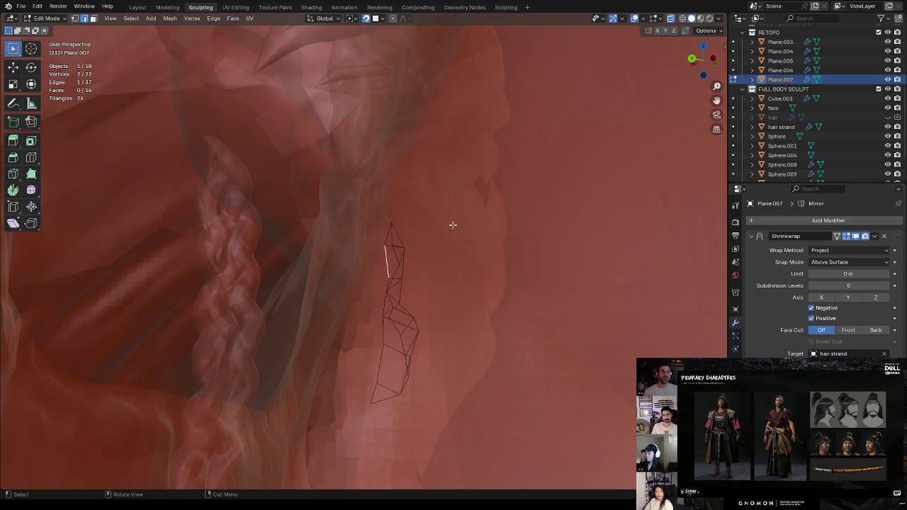
Switch to Object Mode and add the hair strand to the selection
{"action": "key", "text": "ctrl+Tab"}
{"action": "left_click", "coordinate": [468, 245]}
{"action": "mouse_move", "coordinate": [520, 255]}
{"action": "middle_mouse_down"}
{"action": "mouse_move", "coordinate": [540, 314]}
{"action": "mouse_move", "coordinate": [395, 298]}
{"action": "middle_mouse_up"}
{"action": "left_click", "coordinate": [396, 299], "text": "shift"}
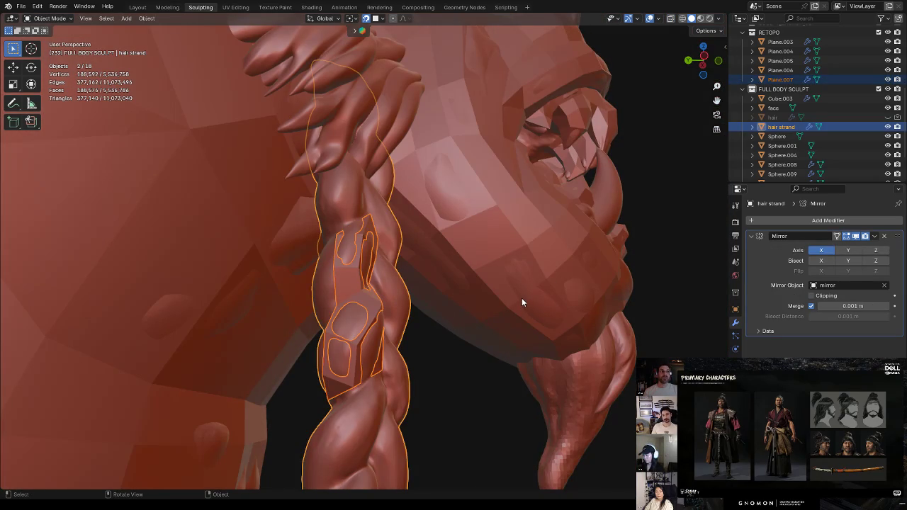
Isolate the strands and Plane.007 in Local View and enter Edit Mode on the strip
{"action": "key", "text": "KP_Divide"}
{"action": "mouse_move", "coordinate": [487, 248]}
{"action": "middle_mouse_down"}
{"action": "mouse_move", "coordinate": [501, 182]}
{"action": "mouse_move", "coordinate": [449, 224]}
{"action": "mouse_move", "coordinate": [475, 210]}
{"action": "mouse_move", "coordinate": [361, 239]}
{"action": "mouse_move", "coordinate": [398, 263]}
{"action": "mouse_move", "coordinate": [412, 226]}
{"action": "mouse_move", "coordinate": [377, 257]}
{"action": "mouse_move", "coordinate": [389, 263]}
{"action": "middle_mouse_up"}
{"action": "scroll", "coordinate": [403, 264], "scroll_direction": "up", "scroll_amount": 2}
{"action": "left_click", "coordinate": [400, 264]}
{"action": "key", "text": "Tab"}
In vertex mode, move a strip vertex onto the braid and select the top vertex
{"action": "key", "text": "1"}
{"action": "left_click", "coordinate": [371, 323]}
{"action": "key", "text": "g"}
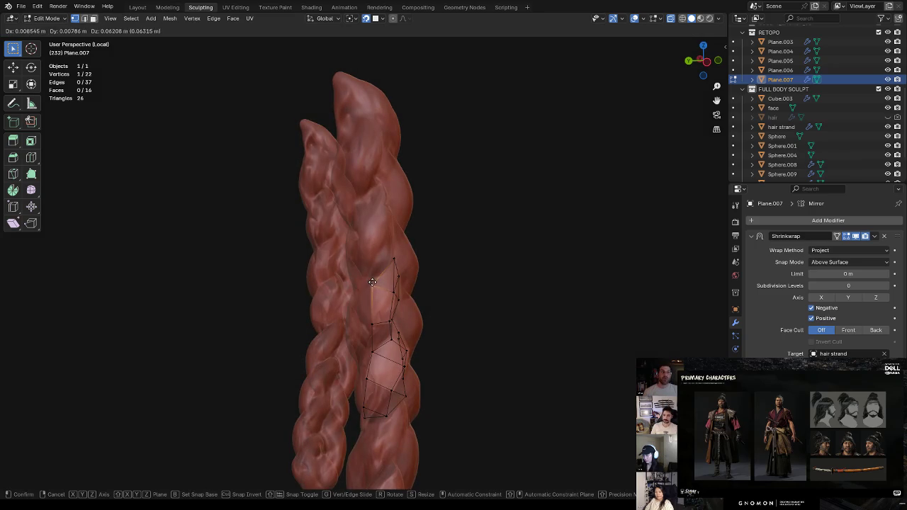
{"action": "left_click", "coordinate": [390, 271]}
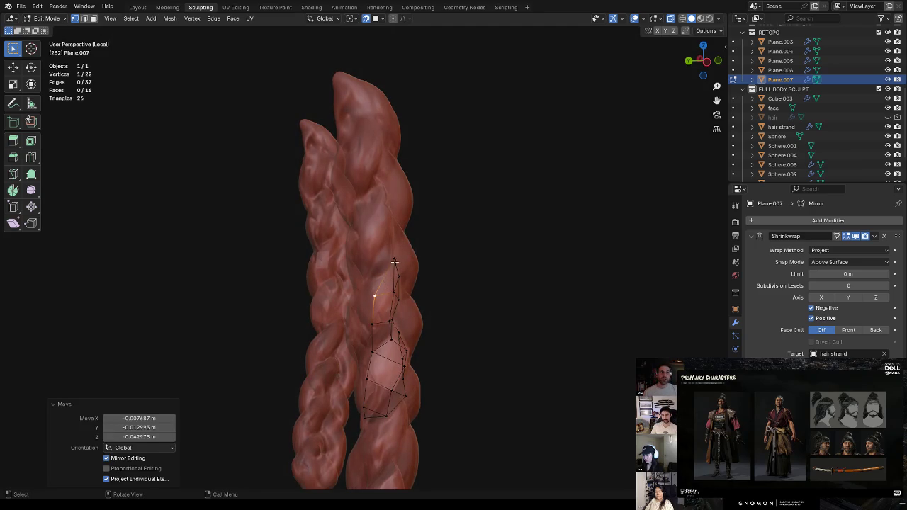
{"action": "left_click", "coordinate": [395, 260]}
{"action": "mouse_move", "coordinate": [411, 248]}
{"action": "middle_mouse_down"}
{"action": "mouse_move", "coordinate": [383, 255]}
{"action": "mouse_move", "coordinate": [343, 243]}
{"action": "middle_mouse_up"}
{"action": "left_click", "coordinate": [376, 251]}
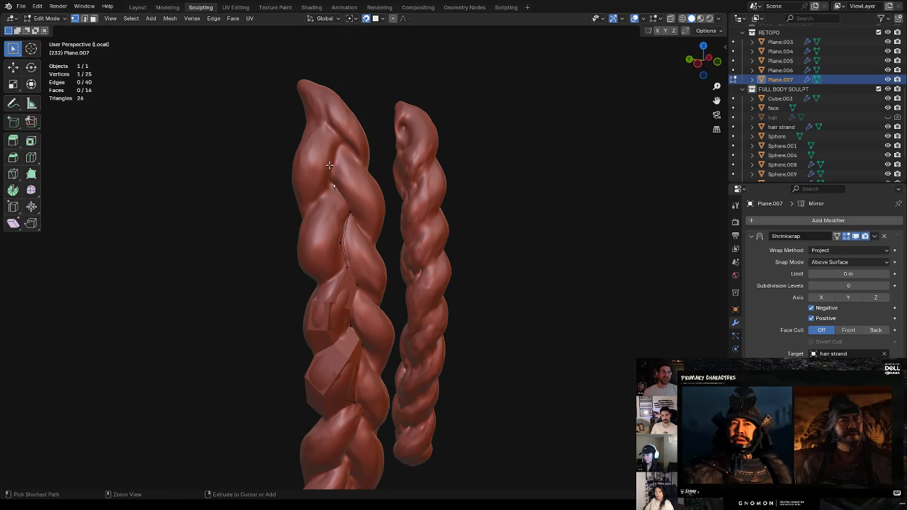
{"action": "mouse_move", "coordinate": [360, 141]}
{"action": "middle_mouse_down"}
{"action": "mouse_move", "coordinate": [348, 80]}
{"action": "mouse_move", "coordinate": [340, 112]}
{"action": "mouse_move", "coordinate": [350, 142]}
{"action": "mouse_move", "coordinate": [393, 150]}
{"action": "middle_mouse_up"}
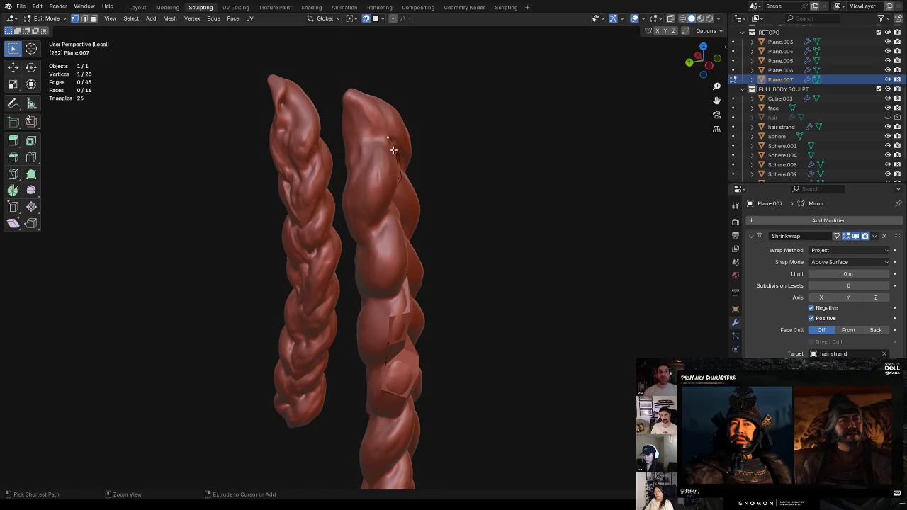
Extrude a new vertex higher up the braid and settle it onto the strand
{"action": "right_click", "coordinate": [372, 229], "text": "ctrl"}
{"action": "key", "text": "e"}
{"action": "left_click", "coordinate": [373, 199]}
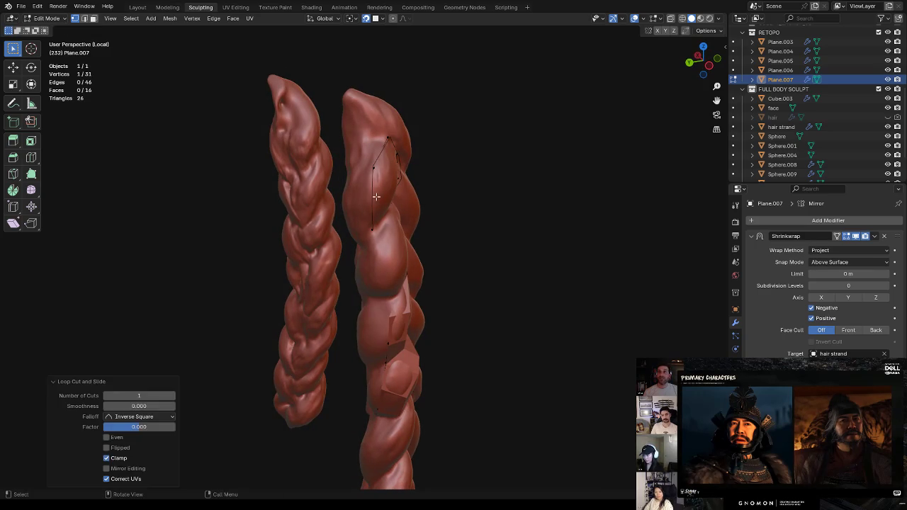
{"action": "key", "text": "g"}
{"action": "left_click", "coordinate": [380, 197]}
{"action": "key", "text": "g"}
{"action": "left_click", "coordinate": [381, 159]}
Fill a triangle face from the edge at the strip's top
{"action": "middle_click_drag", "start_coordinate": [447, 175], "coordinate": [434, 175]}
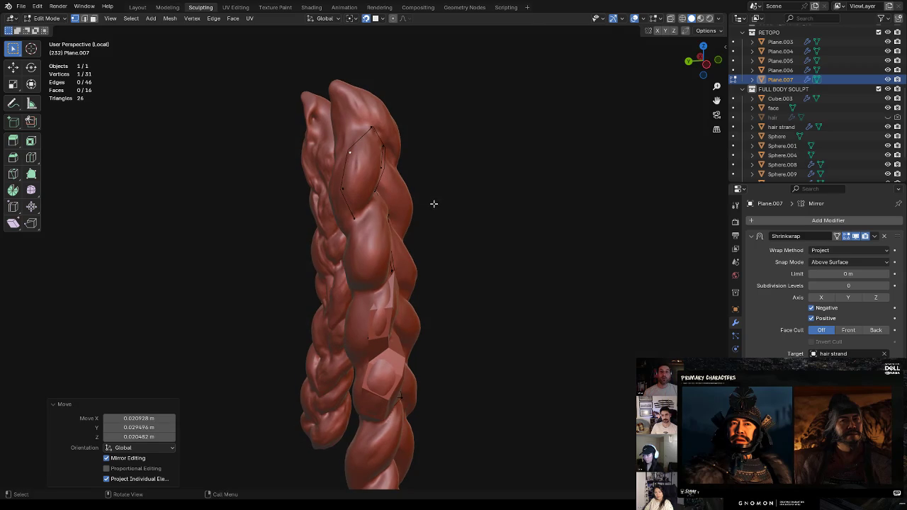
{"action": "middle_click_drag", "start_coordinate": [428, 207], "coordinate": [403, 206]}
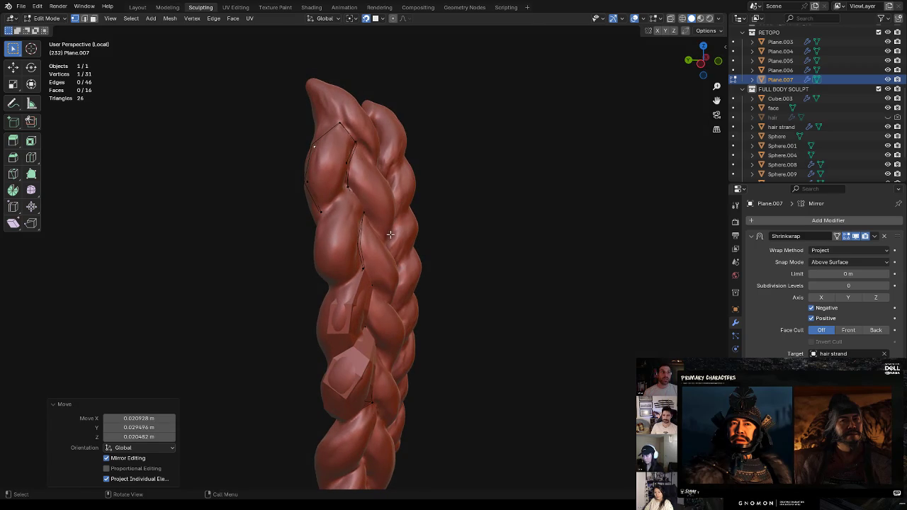
{"action": "mouse_move", "coordinate": [410, 234]}
{"action": "middle_mouse_down"}
{"action": "mouse_move", "coordinate": [408, 224]}
{"action": "mouse_move", "coordinate": [386, 246]}
{"action": "mouse_move", "coordinate": [442, 231]}
{"action": "middle_mouse_up"}
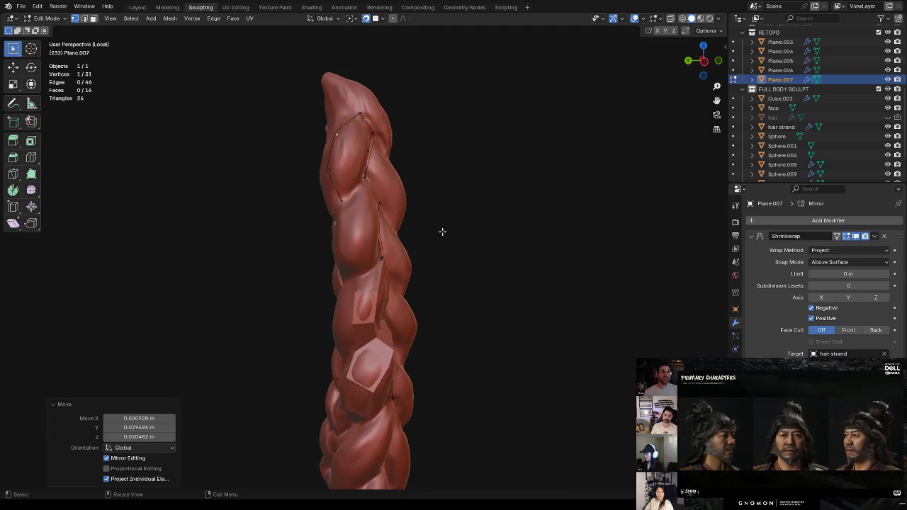
{"action": "key", "text": "2"}
{"action": "left_click", "coordinate": [376, 165]}
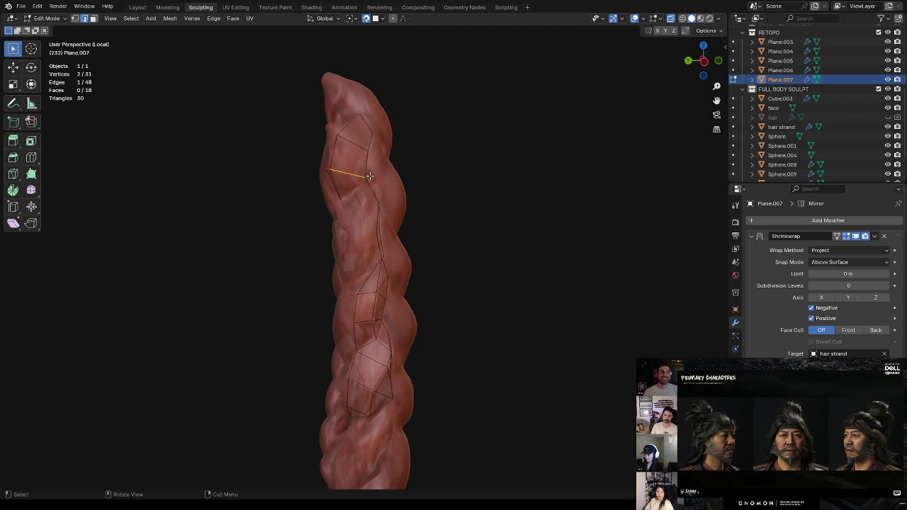
{"action": "middle_click_drag", "start_coordinate": [373, 175], "coordinate": [347, 183]}
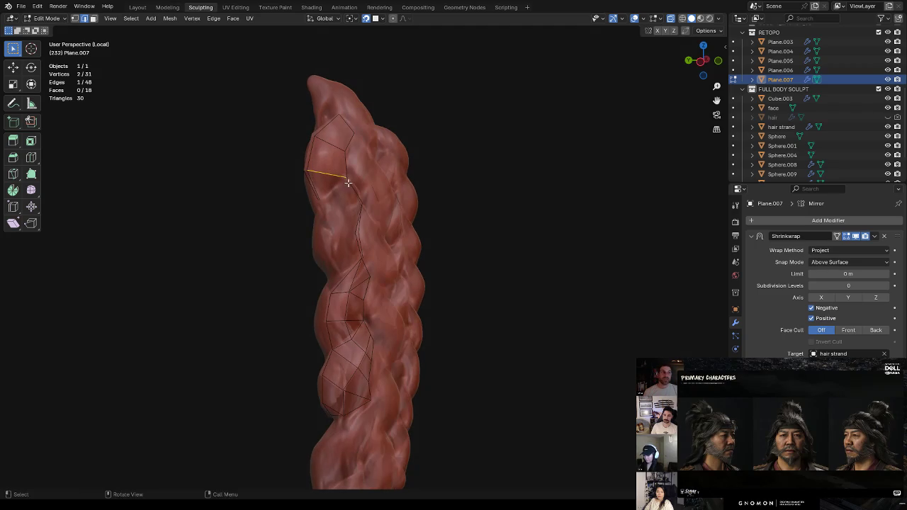
{"action": "key", "text": "f"}
Extrude three new vertices from the strip edge along the braid
{"action": "mouse_move", "coordinate": [378, 174]}
{"action": "middle_mouse_down"}
{"action": "mouse_move", "coordinate": [401, 176]}
{"action": "mouse_move", "coordinate": [359, 166]}
{"action": "mouse_move", "coordinate": [411, 144]}
{"action": "mouse_move", "coordinate": [391, 152]}
{"action": "mouse_move", "coordinate": [390, 139]}
{"action": "mouse_move", "coordinate": [352, 157]}
{"action": "middle_mouse_up"}
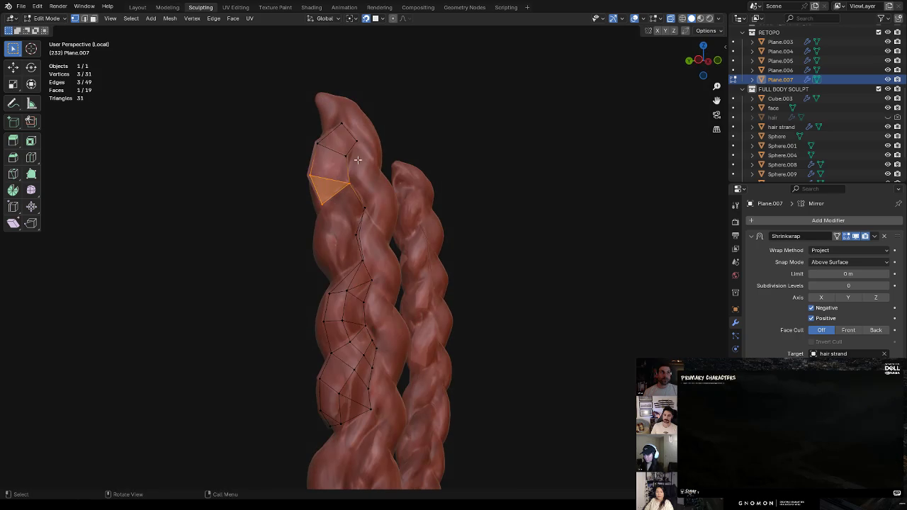
{"action": "middle_click_drag", "start_coordinate": [363, 201], "coordinate": [374, 215]}
{"action": "left_click", "coordinate": [374, 217]}
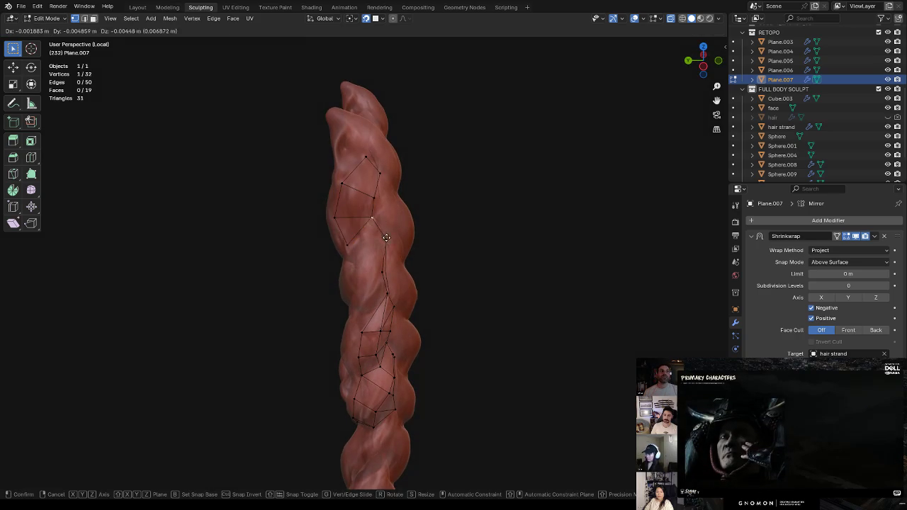
{"action": "right_click", "coordinate": [379, 265], "text": "ctrl"}
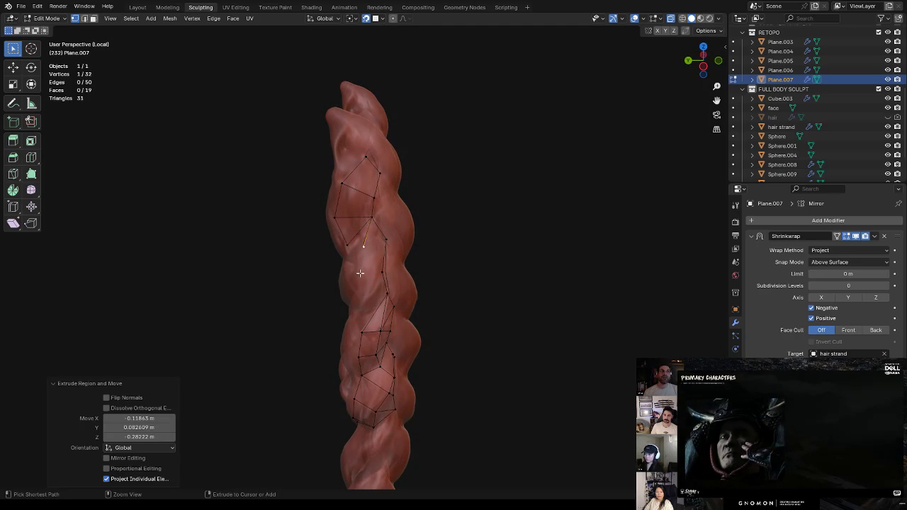
{"action": "right_click", "coordinate": [362, 271], "text": "ctrl"}
{"action": "mouse_move", "coordinate": [383, 269]}
{"action": "middle_mouse_down"}
{"action": "mouse_move", "coordinate": [435, 166]}
{"action": "mouse_move", "coordinate": [426, 192]}
{"action": "mouse_move", "coordinate": [391, 227]}
{"action": "middle_mouse_up"}
{"action": "right_click", "coordinate": [376, 253], "text": "ctrl"}
Position the new vertices on the braid and fill a face between them
{"action": "key", "text": "g"}
{"action": "left_click", "coordinate": [418, 194]}
{"action": "key", "text": "g"}
{"action": "left_click", "coordinate": [391, 230]}
{"action": "left_click", "coordinate": [395, 216]}
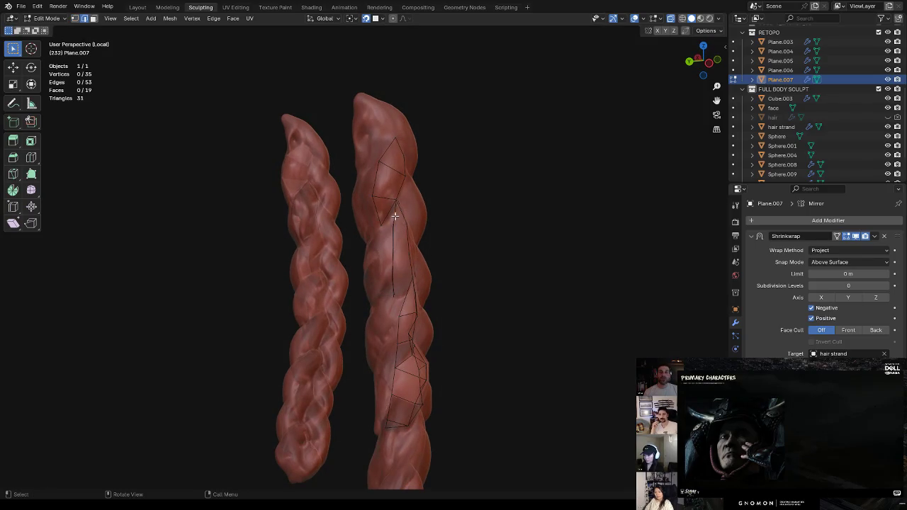
{"action": "key", "text": "f"}
Fill a triangle face, then a quad between two facing strip edges
{"action": "mouse_move", "coordinate": [393, 208]}
{"action": "middle_mouse_down"}
{"action": "mouse_move", "coordinate": [368, 214]}
{"action": "mouse_move", "coordinate": [390, 196]}
{"action": "mouse_move", "coordinate": [371, 208]}
{"action": "middle_mouse_up"}
{"action": "left_click", "coordinate": [368, 215], "text": "shift"}
{"action": "key", "text": "f"}
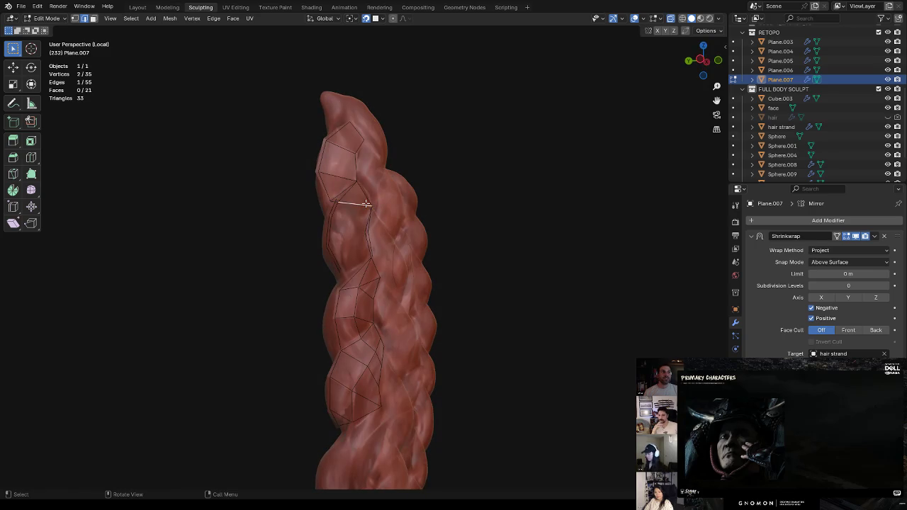
{"action": "left_click", "coordinate": [368, 213], "text": "shift"}
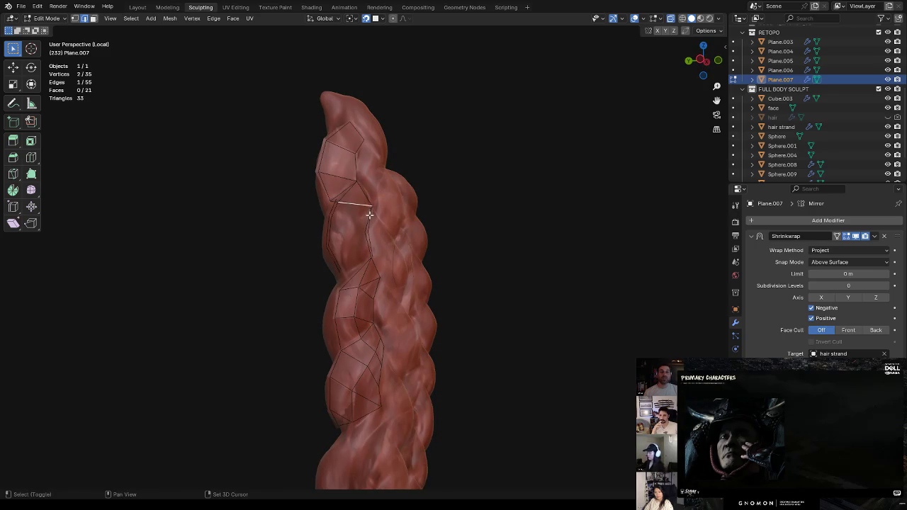
{"action": "left_click", "coordinate": [334, 210], "text": "shift"}
{"action": "key", "text": "f"}
Fill the remaining gaps with faces, undoing one bad fill along the way
{"action": "left_click", "coordinate": [350, 227]}
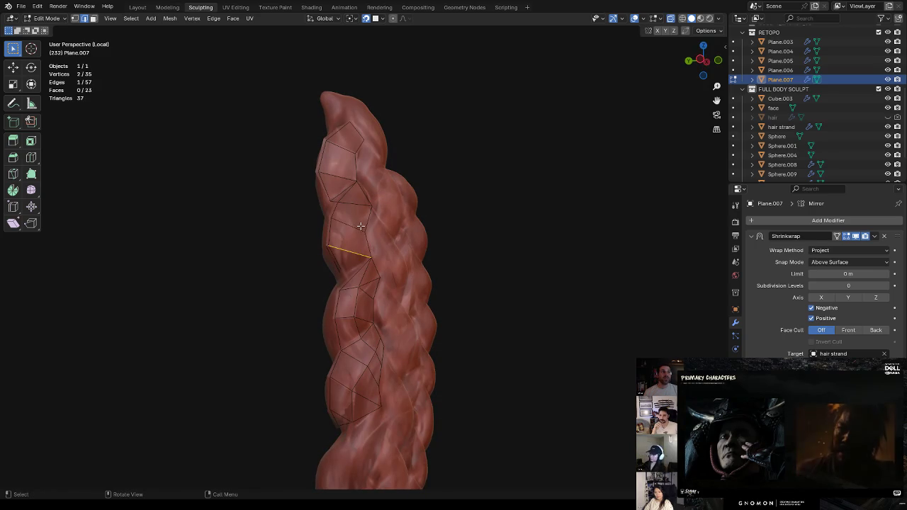
{"action": "key", "text": "f"}
{"action": "left_click", "coordinate": [357, 234]}
{"action": "key", "text": "f"}
{"action": "key", "text": "ctrl+z"}
{"action": "key", "text": "f"}
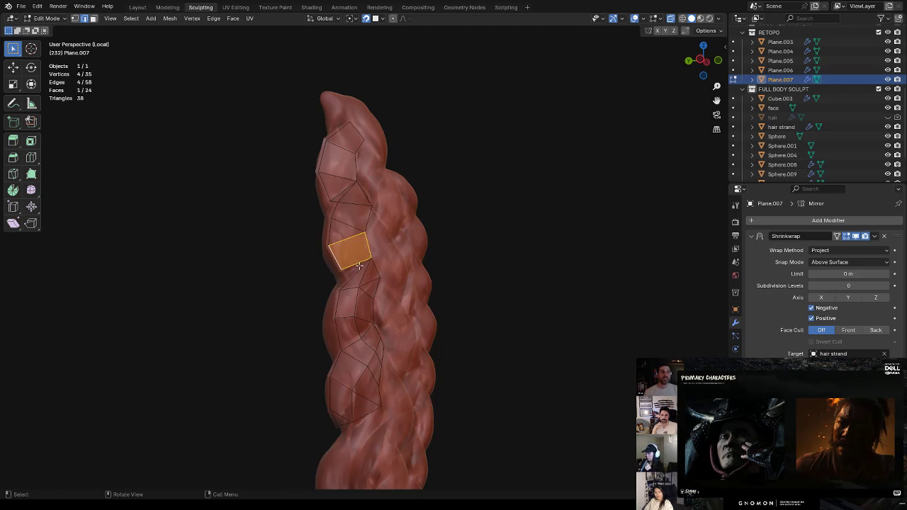
{"action": "left_click", "coordinate": [360, 263]}
{"action": "key", "text": "f"}
{"action": "left_click", "coordinate": [354, 275]}
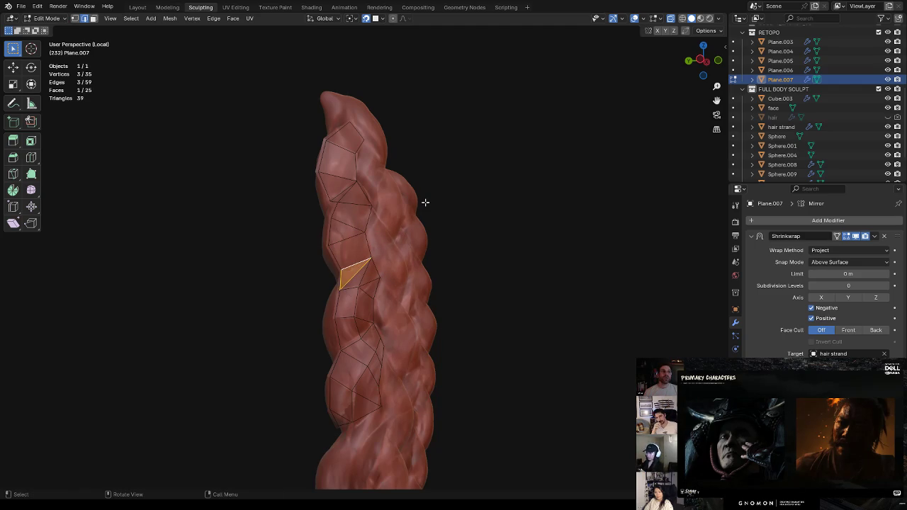
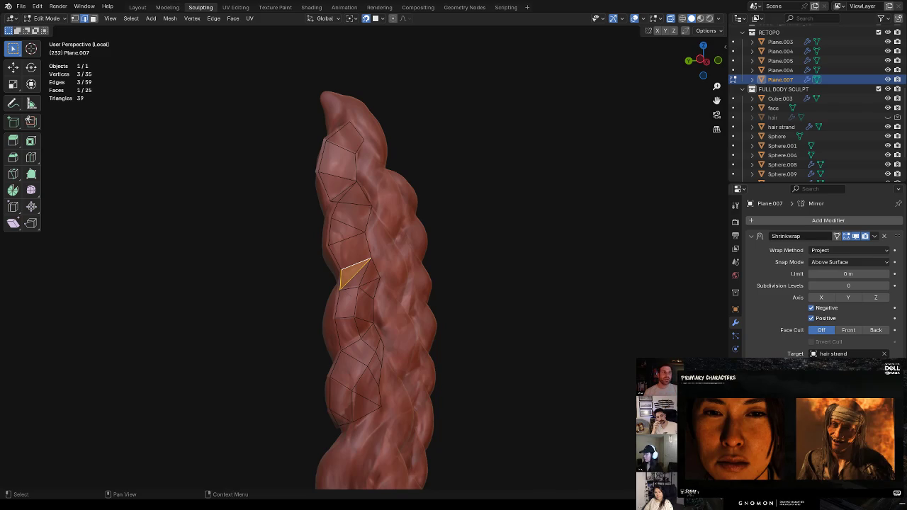
Extrude a new vertex from the strip's edge and fill a face between two edges
{"action": "middle_click_drag", "start_coordinate": [442, 174], "coordinate": [430, 200]}
{"action": "key", "text": "1"}
{"action": "mouse_move", "coordinate": [382, 222]}
{"action": "middle_mouse_down"}
{"action": "mouse_move", "coordinate": [414, 222]}
{"action": "mouse_move", "coordinate": [405, 203]}
{"action": "mouse_move", "coordinate": [467, 175]}
{"action": "mouse_move", "coordinate": [415, 205]}
{"action": "middle_mouse_up"}
{"action": "left_click", "coordinate": [420, 214]}
{"action": "right_click", "coordinate": [404, 229], "text": "ctrl"}
{"action": "key", "text": "2"}
{"action": "left_click", "coordinate": [381, 222], "text": "shift"}
{"action": "key", "text": "f"}
Fill another triangle face from two selected vertices on the braid
{"action": "key", "text": "1"}
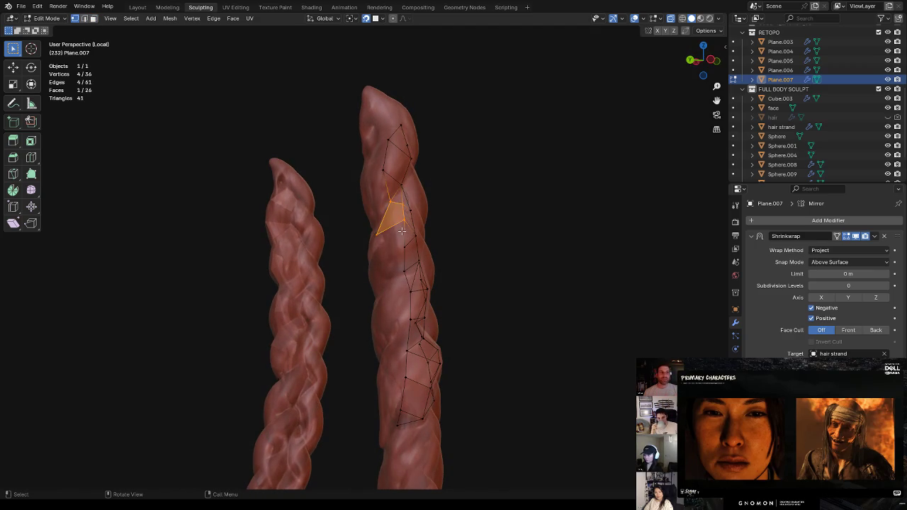
{"action": "key", "text": "2"}
{"action": "left_click", "coordinate": [388, 225]}
{"action": "left_click", "coordinate": [395, 241], "text": "shift"}
{"action": "key", "text": "f"}
{"action": "key", "text": "1"}
Extrude two more vertices further down the braided strand
{"action": "left_click", "coordinate": [403, 246]}
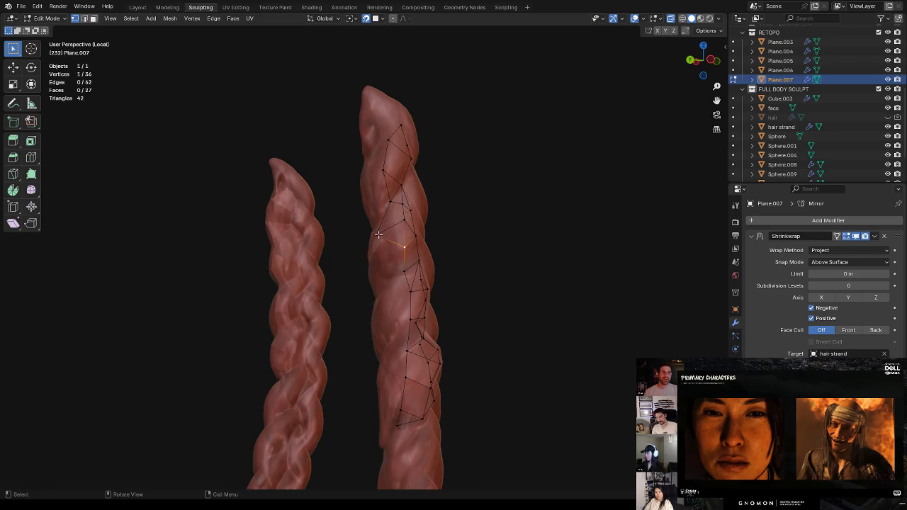
{"action": "mouse_move", "coordinate": [380, 235]}
{"action": "middle_mouse_down"}
{"action": "mouse_move", "coordinate": [425, 255]}
{"action": "mouse_move", "coordinate": [486, 187]}
{"action": "mouse_move", "coordinate": [468, 178]}
{"action": "mouse_move", "coordinate": [431, 196]}
{"action": "mouse_move", "coordinate": [432, 209]}
{"action": "mouse_move", "coordinate": [498, 175]}
{"action": "mouse_move", "coordinate": [397, 212]}
{"action": "middle_mouse_up"}
{"action": "right_click", "coordinate": [391, 257], "text": "ctrl"}
{"action": "right_click", "coordinate": [403, 277], "text": "ctrl"}
{"action": "key", "text": "ctrl+r"}
Insert an edge loop across the retopology strip and position its slide
{"action": "left_click", "coordinate": [383, 210]}
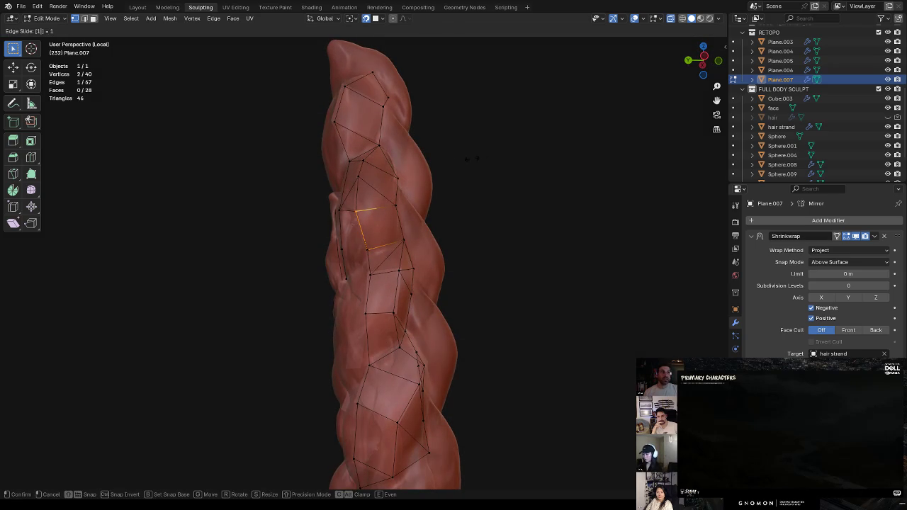
{"action": "left_click", "coordinate": [492, 178]}
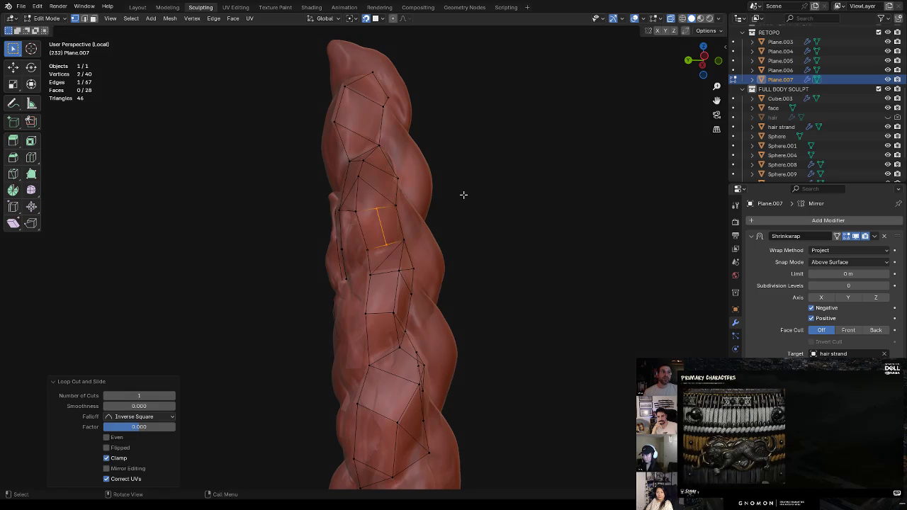
{"action": "key", "text": "ctrl+r"}
{"action": "right_click", "coordinate": [382, 174]}
Subdivide an edge and fill new faces from the added vertex
{"action": "left_click", "coordinate": [387, 171]}
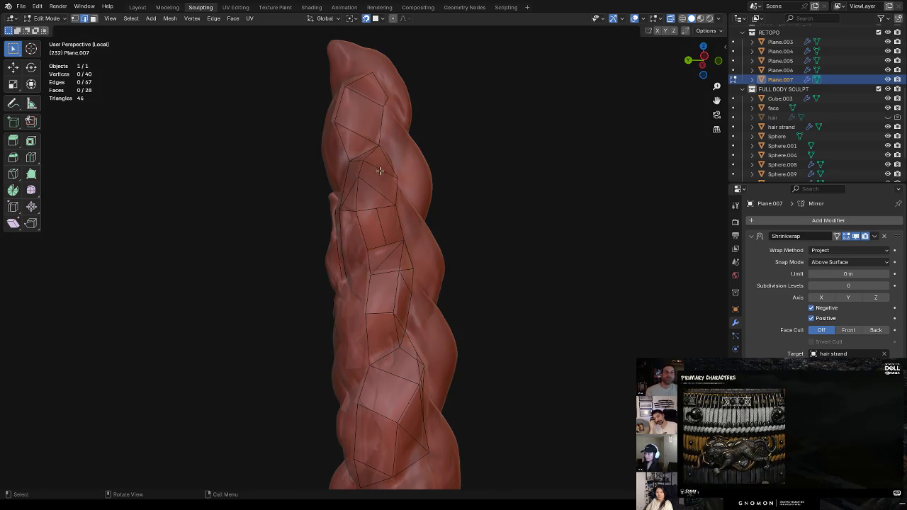
{"action": "right_click", "coordinate": [408, 164]}
{"action": "left_click", "coordinate": [407, 165]}
{"action": "key", "text": "1"}
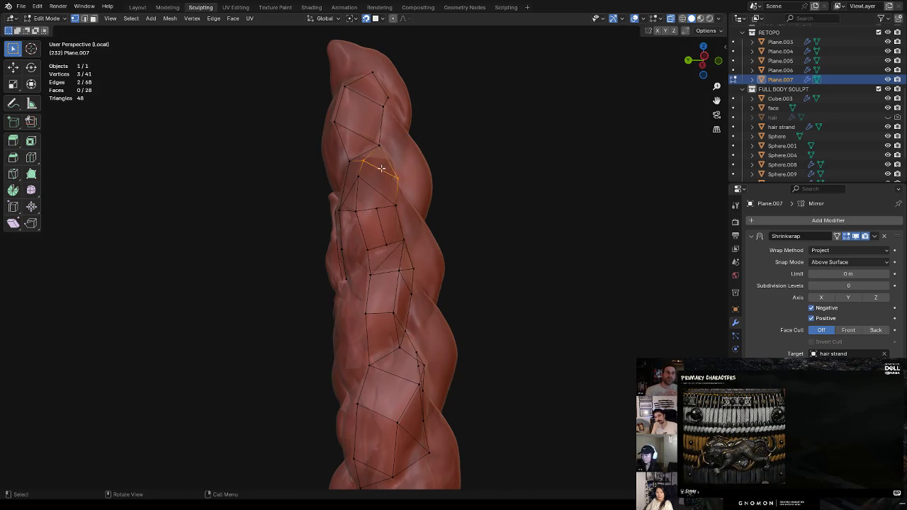
{"action": "key", "text": "f"}
{"action": "key", "text": "g"}
{"action": "left_click", "coordinate": [375, 187]}
{"action": "key", "text": "f"}
Move several vertices so they sit on the braid's surface
{"action": "key", "text": "g"}
{"action": "left_click", "coordinate": [383, 185]}
{"action": "mouse_move", "coordinate": [383, 185]}
{"action": "middle_mouse_down"}
{"action": "mouse_move", "coordinate": [408, 179]}
{"action": "mouse_move", "coordinate": [314, 219]}
{"action": "middle_mouse_up"}
{"action": "key", "text": "g"}
{"action": "left_click", "coordinate": [332, 212]}
{"action": "key", "text": "g"}
{"action": "left_click", "coordinate": [327, 244]}
{"action": "key", "text": "g"}
{"action": "left_click", "coordinate": [334, 227]}
Slide and nudge two more vertices to follow the braid's twist
{"action": "mouse_move", "coordinate": [333, 227]}
{"action": "middle_mouse_down"}
{"action": "mouse_move", "coordinate": [349, 201]}
{"action": "mouse_move", "coordinate": [324, 246]}
{"action": "mouse_move", "coordinate": [344, 251]}
{"action": "mouse_move", "coordinate": [361, 277]}
{"action": "mouse_move", "coordinate": [381, 263]}
{"action": "middle_mouse_up"}
{"action": "key", "text": "g"}
{"action": "key", "text": "g"}
{"action": "left_click", "coordinate": [347, 256]}
{"action": "key", "text": "g"}
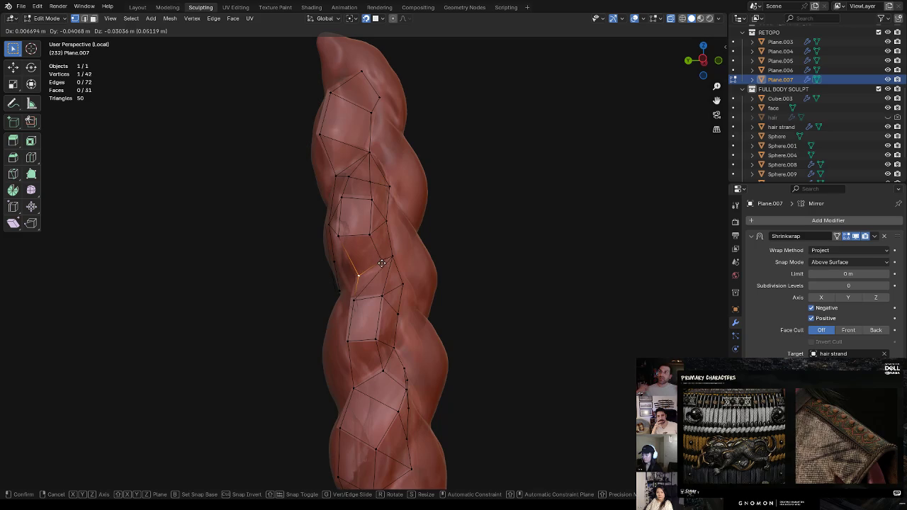
{"action": "left_click", "coordinate": [383, 259]}
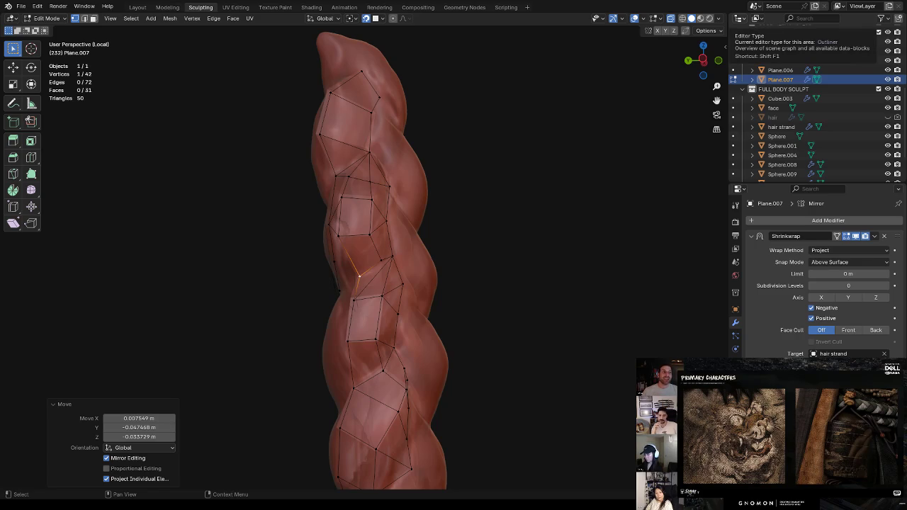
Turn the side area into an Image Editor showing the silhouette image
{"action": "left_click", "coordinate": [742, 20]}
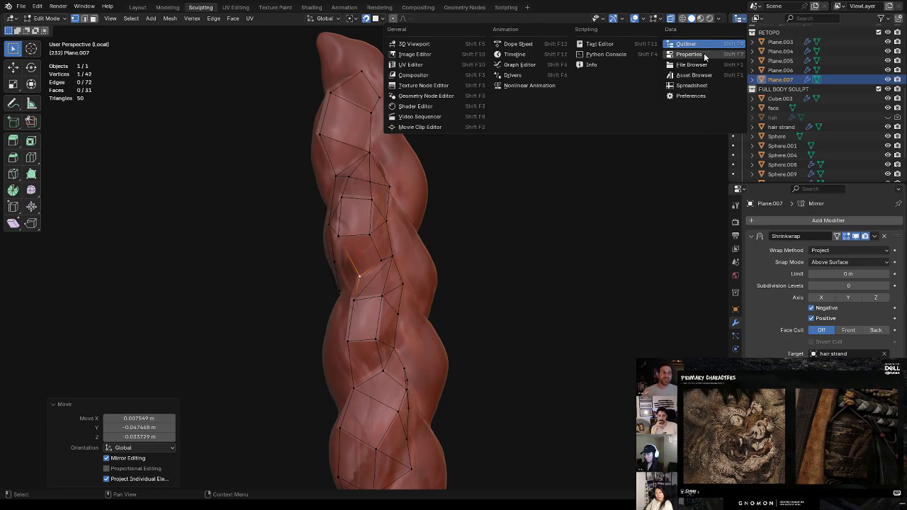
{"action": "left_click", "coordinate": [428, 53]}
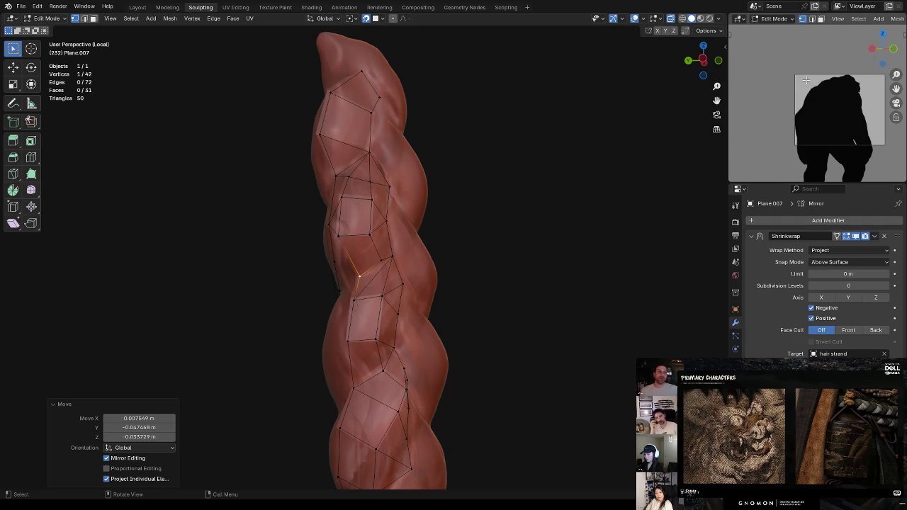
{"action": "scroll", "coordinate": [807, 80], "scroll_direction": "down", "scroll_amount": 2}
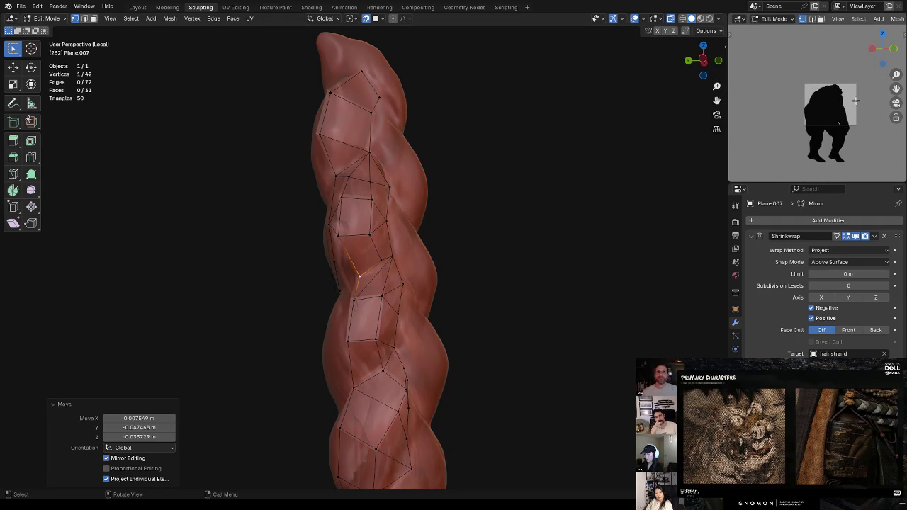
{"action": "scroll", "coordinate": [856, 102], "scroll_direction": "up", "scroll_amount": 2}
Return to Object Mode, deselect everything and exit local view
{"action": "key", "text": "ctrl+Tab"}
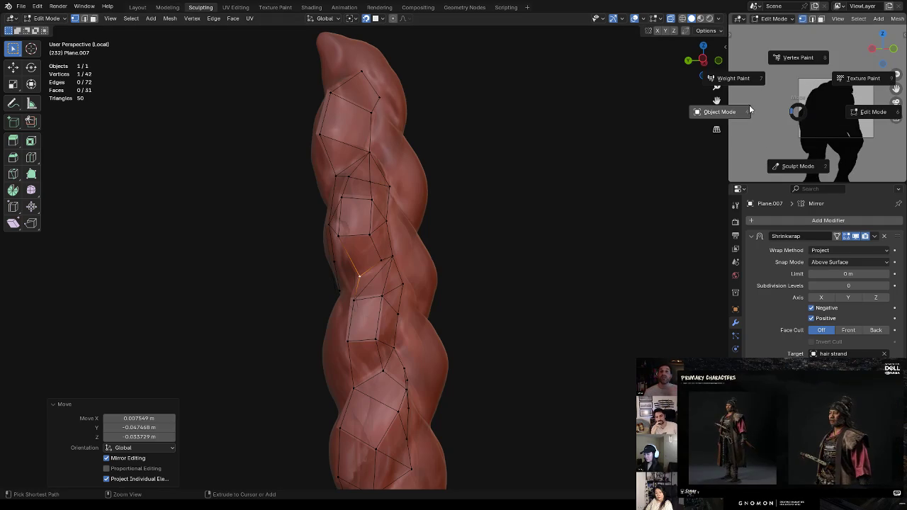
{"action": "left_click", "coordinate": [750, 105]}
{"action": "left_click", "coordinate": [876, 106]}
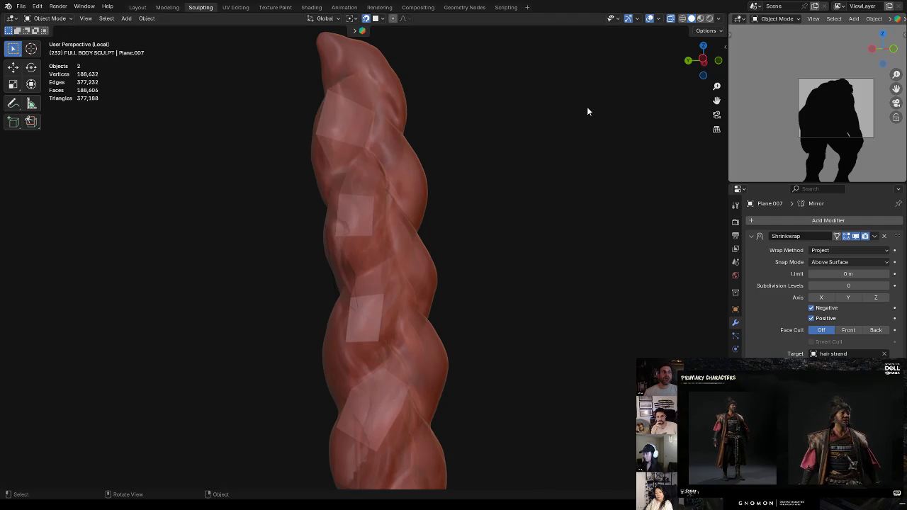
{"action": "scroll", "coordinate": [575, 151], "scroll_direction": "down", "scroll_amount": 4}
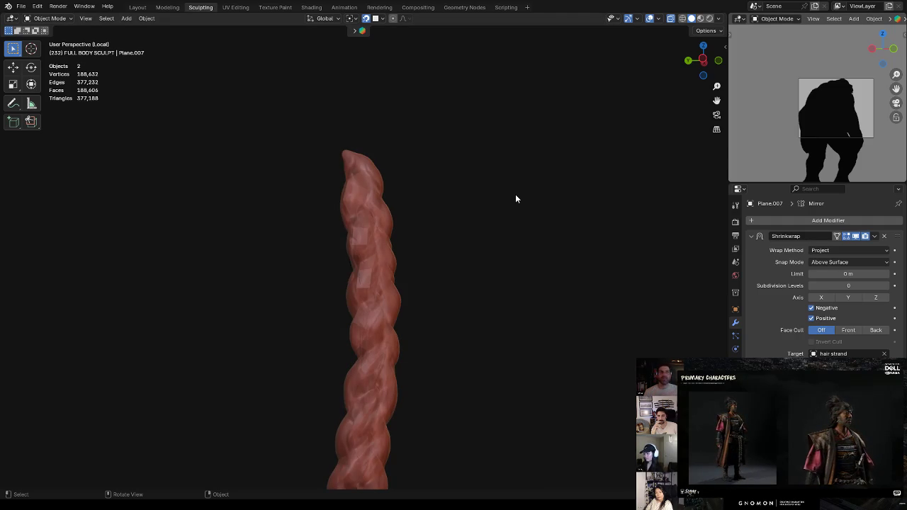
{"action": "key", "text": "KP_Divide"}
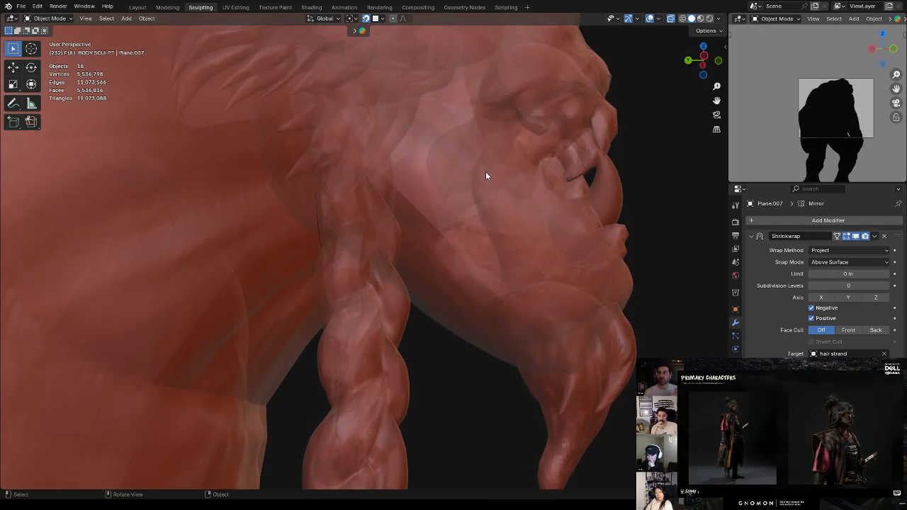
Orbit to a three-quarter front view, make the Sphere active and open the Layout workspace
{"action": "mouse_move", "coordinate": [525, 197]}
{"action": "middle_mouse_down"}
{"action": "mouse_move", "coordinate": [510, 210]}
{"action": "mouse_move", "coordinate": [545, 217]}
{"action": "mouse_move", "coordinate": [506, 194]}
{"action": "middle_mouse_up"}
{"action": "scroll", "coordinate": [544, 212], "scroll_direction": "down", "scroll_amount": 4}
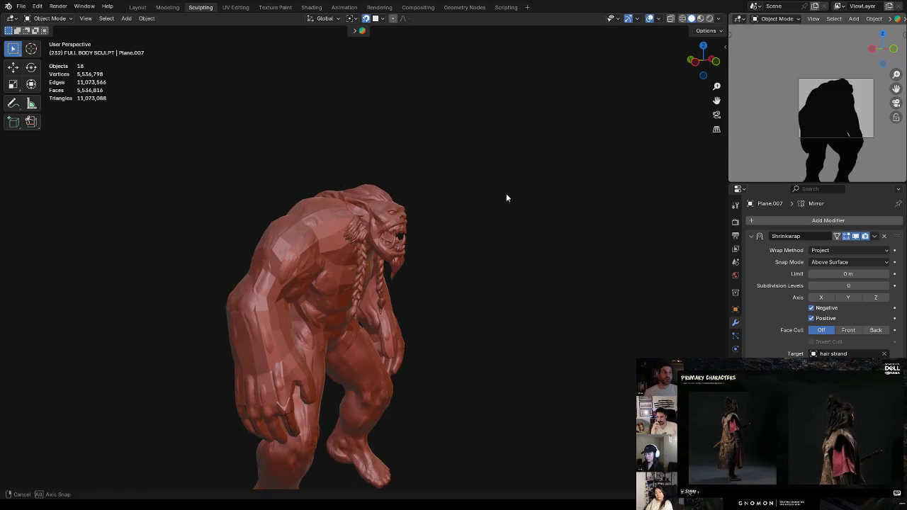
{"action": "left_click", "coordinate": [328, 191]}
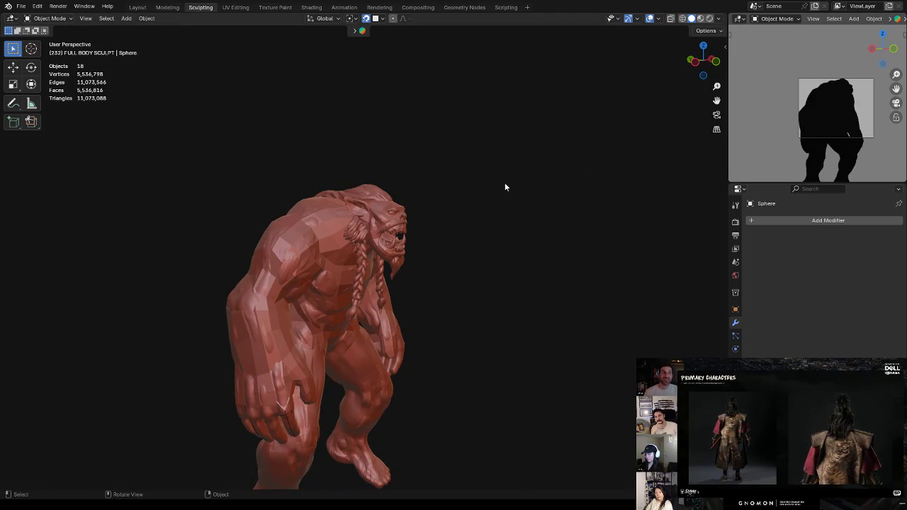
{"action": "left_click", "coordinate": [138, 7]}
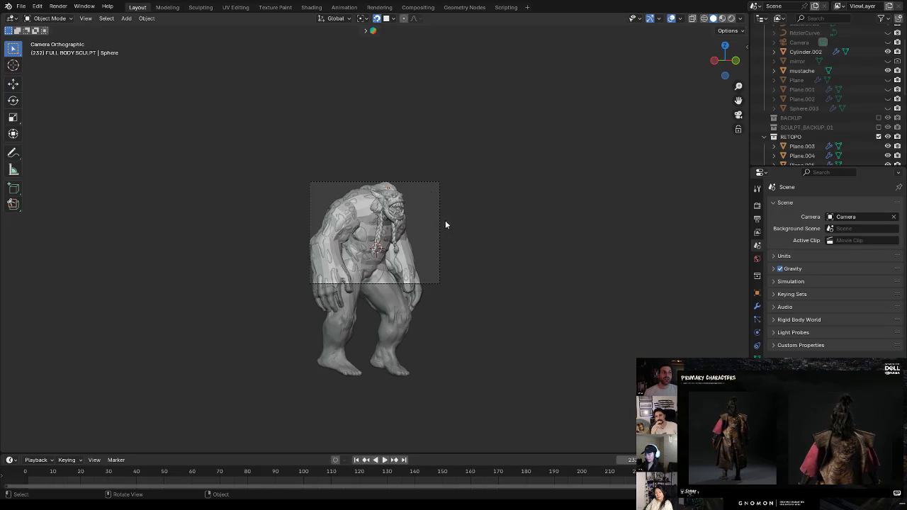
Unhide the Camera in the Outliner and select it
{"action": "scroll", "coordinate": [789, 127], "scroll_direction": "up", "scroll_amount": 2}
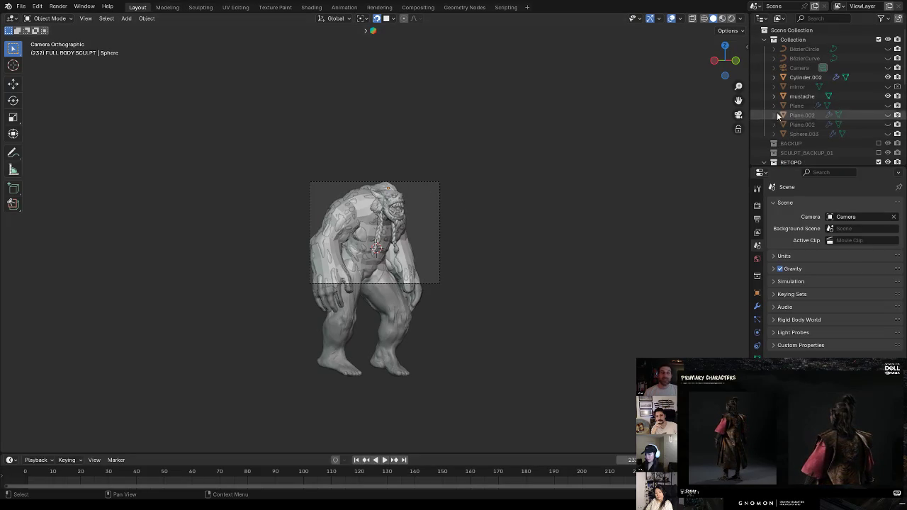
{"action": "left_click", "coordinate": [887, 68]}
{"action": "left_click", "coordinate": [445, 205]}
{"action": "left_click", "coordinate": [887, 68]}
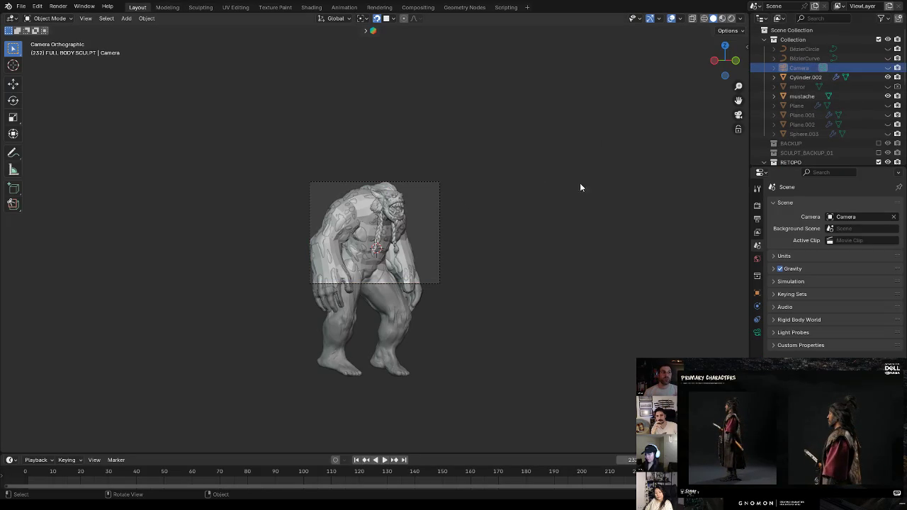
{"action": "left_click", "coordinate": [887, 67]}
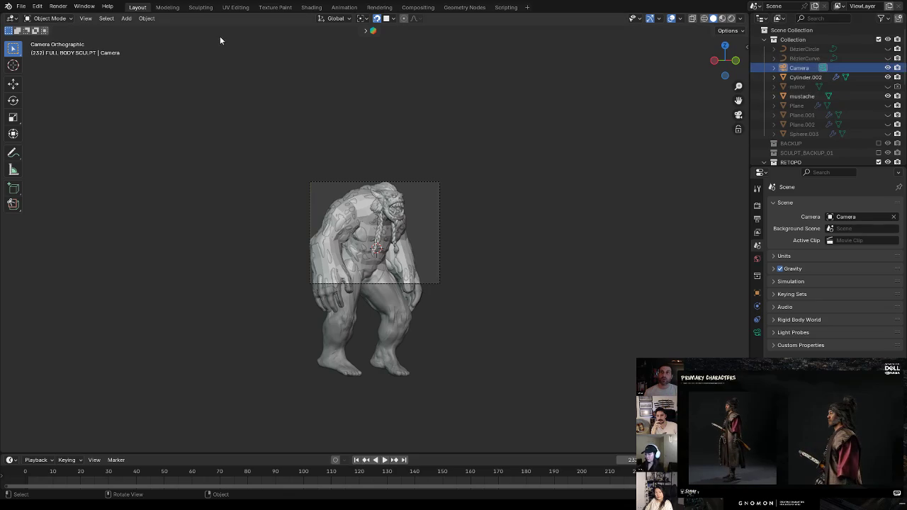
{"action": "left_click", "coordinate": [798, 67]}
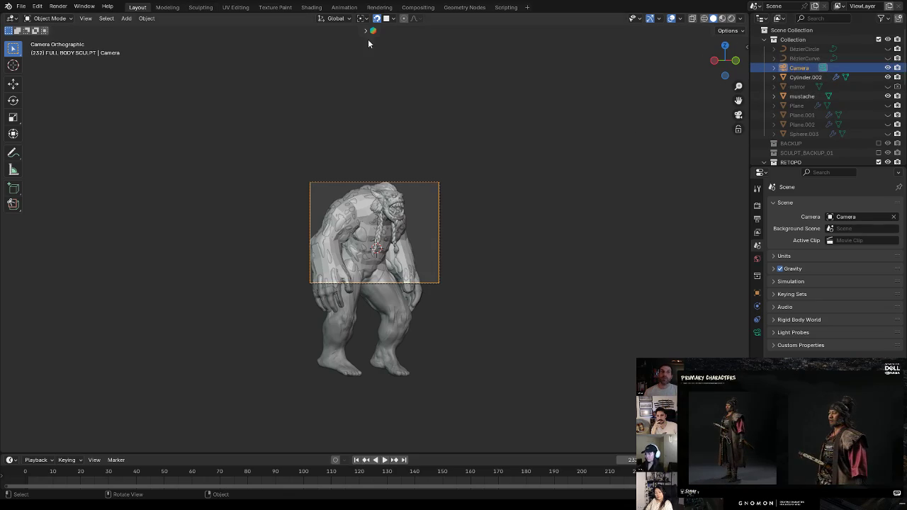
Set pivot to Bounding Box Center and rotate the camera about Z to about −36.6°
{"action": "left_click", "coordinate": [199, 10]}
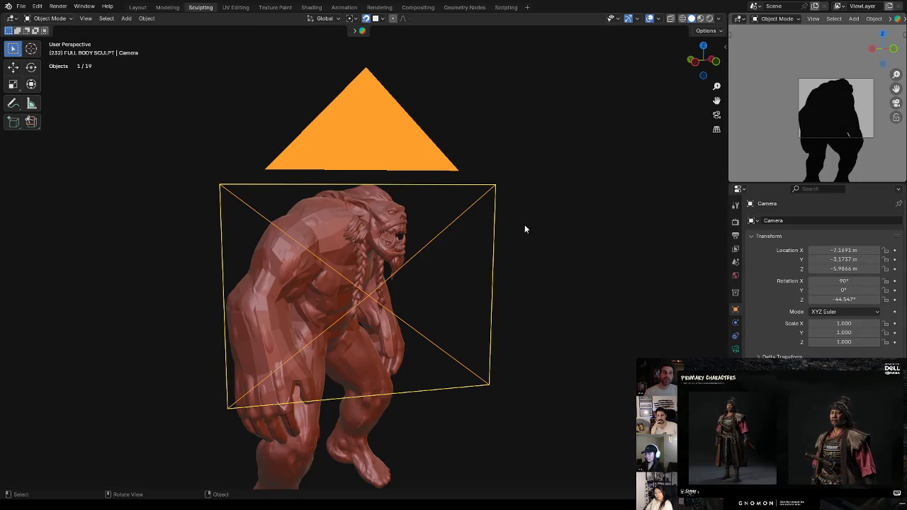
{"action": "left_click", "coordinate": [350, 19]}
{"action": "left_click", "coordinate": [375, 38]}
{"action": "key", "text": "r"}
{"action": "key", "text": "z"}
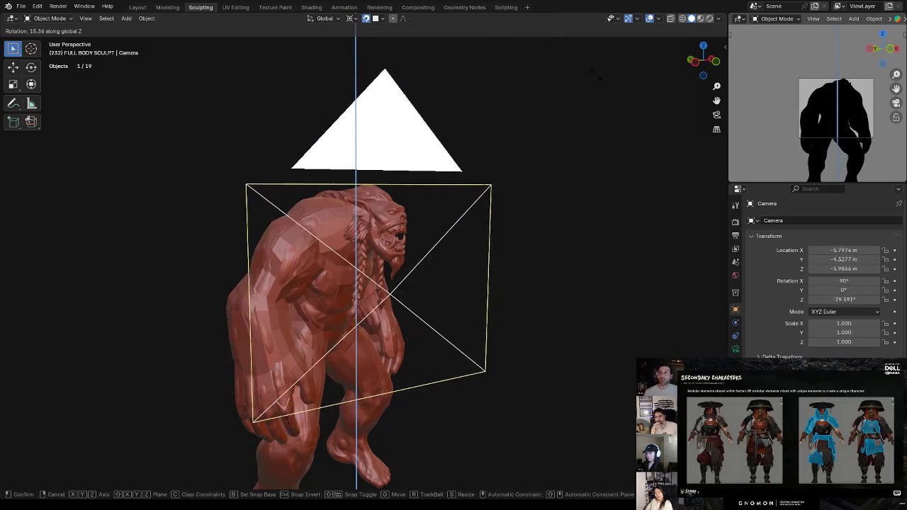
{"action": "left_click", "coordinate": [598, 132]}
Check the new framing in the Layout workspace, hide the camera, and return to Sculpting
{"action": "mouse_move", "coordinate": [518, 243]}
{"action": "middle_mouse_down"}
{"action": "mouse_move", "coordinate": [502, 199]}
{"action": "mouse_move", "coordinate": [561, 199]}
{"action": "mouse_move", "coordinate": [513, 216]}
{"action": "mouse_move", "coordinate": [542, 227]}
{"action": "mouse_move", "coordinate": [441, 205]}
{"action": "middle_mouse_up"}
{"action": "mouse_move", "coordinate": [563, 219]}
{"action": "middle_mouse_down"}
{"action": "mouse_move", "coordinate": [504, 184]}
{"action": "mouse_move", "coordinate": [574, 180]}
{"action": "middle_mouse_up"}
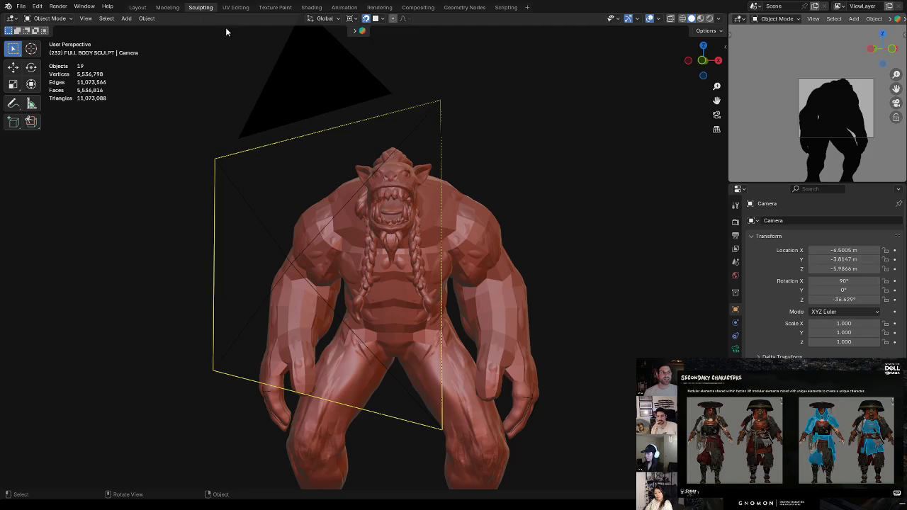
{"action": "left_click", "coordinate": [137, 7]}
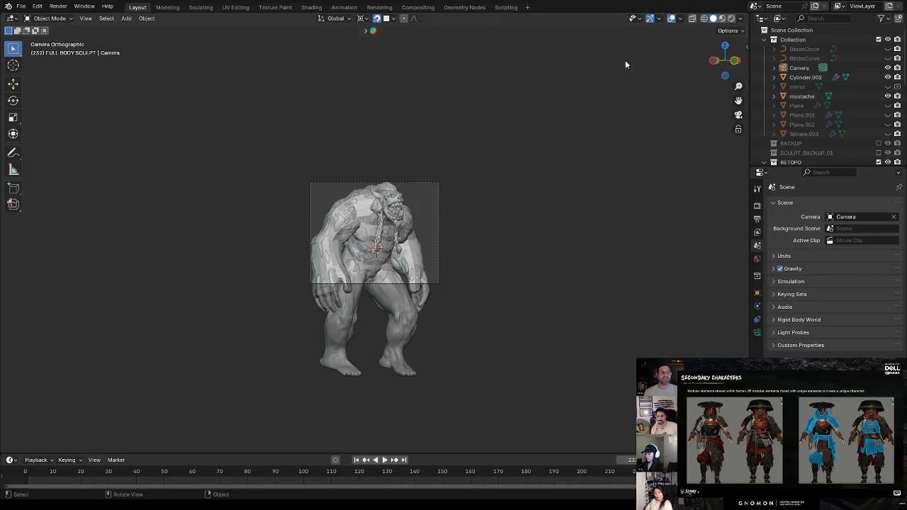
{"action": "left_click", "coordinate": [888, 67]}
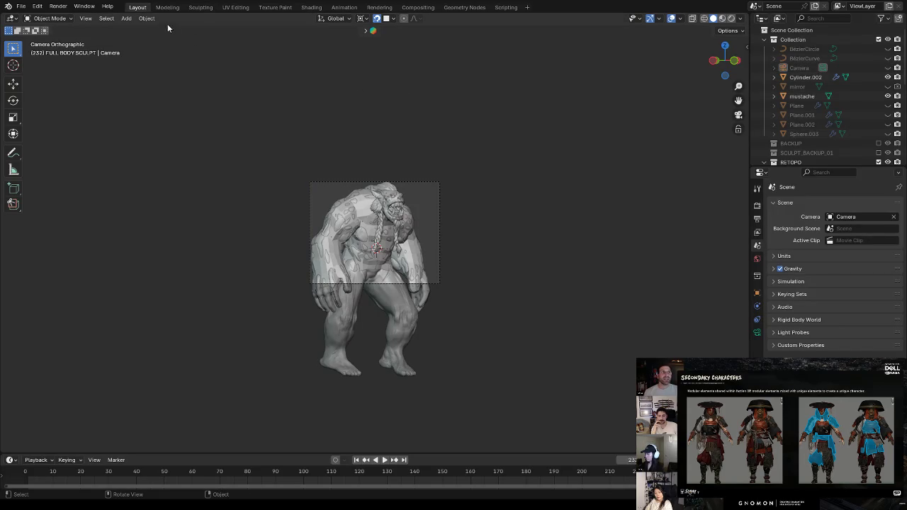
{"action": "left_click", "coordinate": [201, 9]}
{"action": "middle_click_drag", "start_coordinate": [539, 172], "coordinate": [544, 191]}
{"action": "mouse_move", "coordinate": [435, 290]}
{"action": "middle_mouse_down"}
{"action": "mouse_move", "coordinate": [513, 253]}
{"action": "mouse_move", "coordinate": [528, 233]}
{"action": "mouse_move", "coordinate": [505, 216]}
{"action": "mouse_move", "coordinate": [476, 241]}
{"action": "middle_mouse_up"}
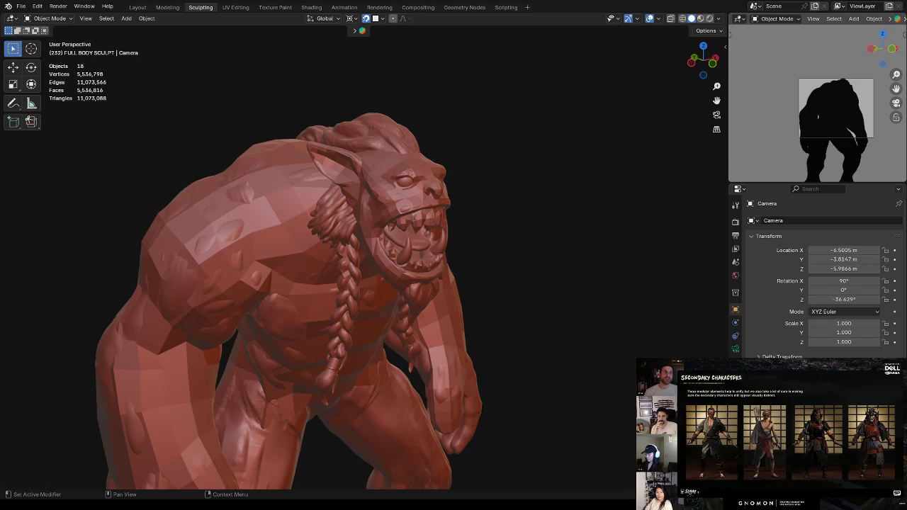
{"action": "middle_click_drag", "start_coordinate": [426, 170], "coordinate": [496, 170]}
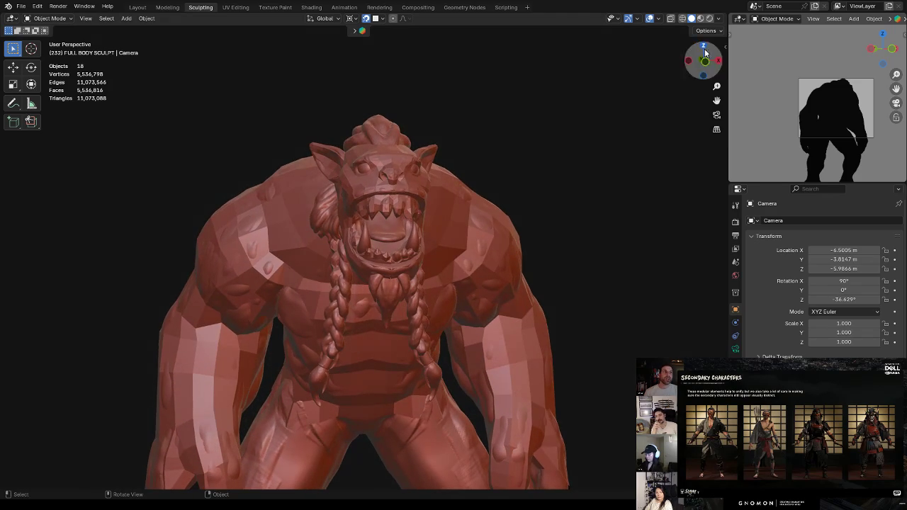
{"action": "left_click", "coordinate": [718, 18]}
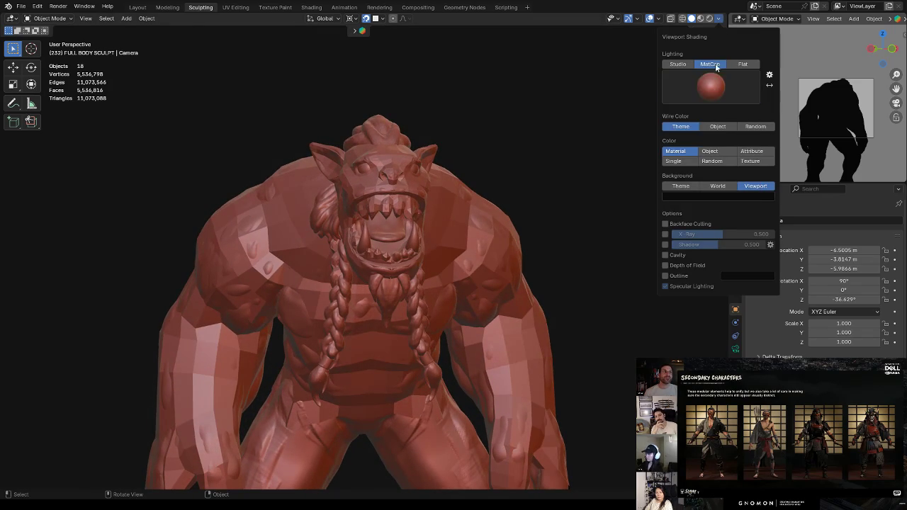
{"action": "left_click", "coordinate": [714, 86]}
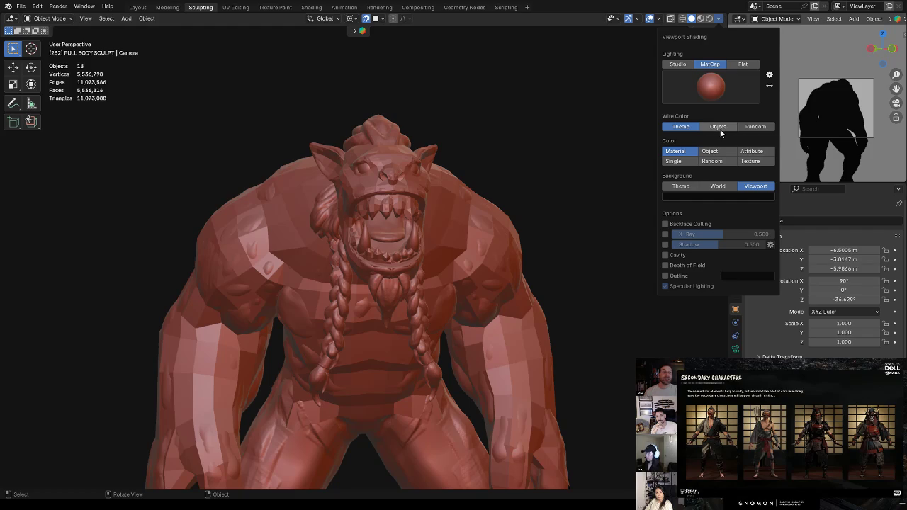
{"action": "left_click", "coordinate": [718, 152]}
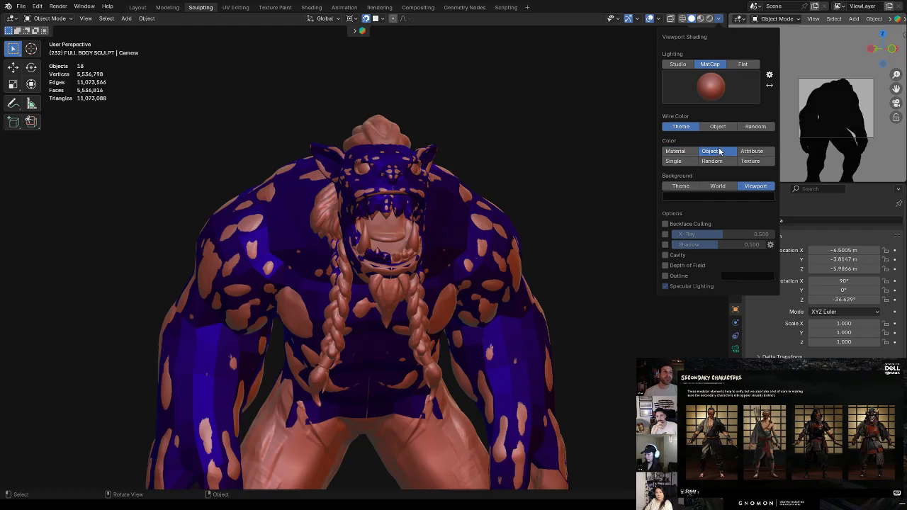
{"action": "left_click", "coordinate": [677, 152]}
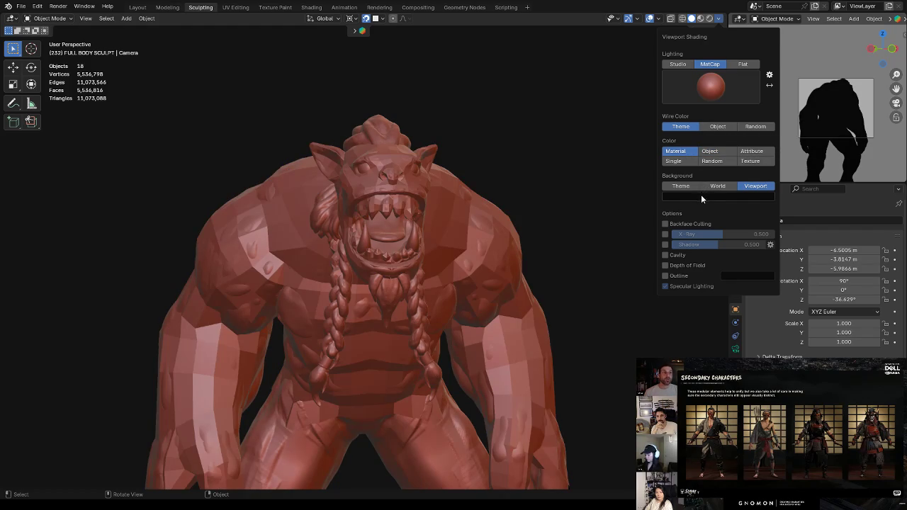
{"action": "left_click", "coordinate": [701, 196]}
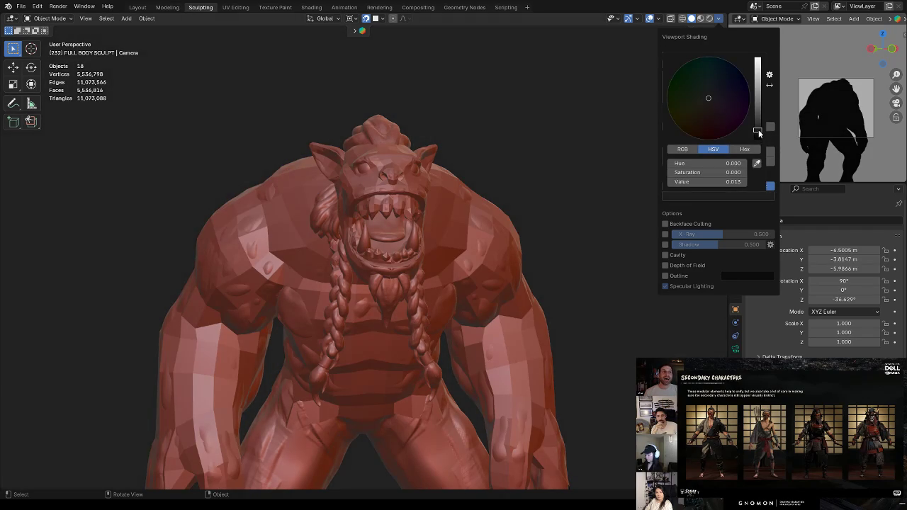
{"action": "middle_click_drag", "start_coordinate": [566, 190], "coordinate": [602, 186]}
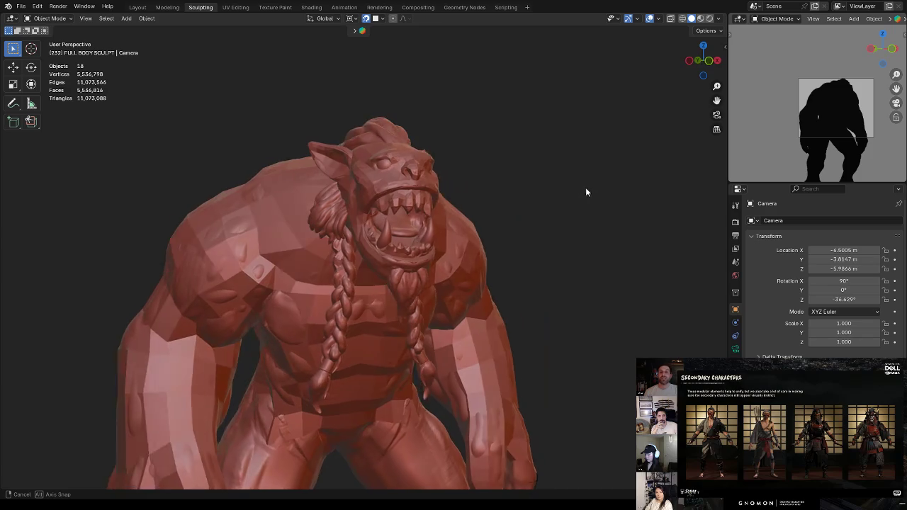
Select Plane.007 and the hair strand and isolate them in Local View
{"action": "mouse_move", "coordinate": [547, 205]}
{"action": "middle_mouse_down"}
{"action": "mouse_move", "coordinate": [538, 208]}
{"action": "mouse_move", "coordinate": [550, 190]}
{"action": "mouse_move", "coordinate": [493, 209]}
{"action": "middle_mouse_up"}
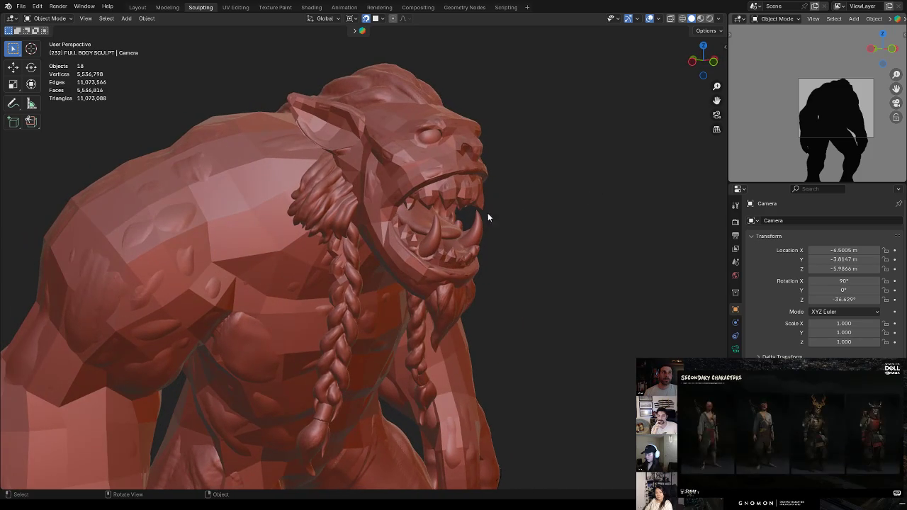
{"action": "left_click", "coordinate": [337, 278]}
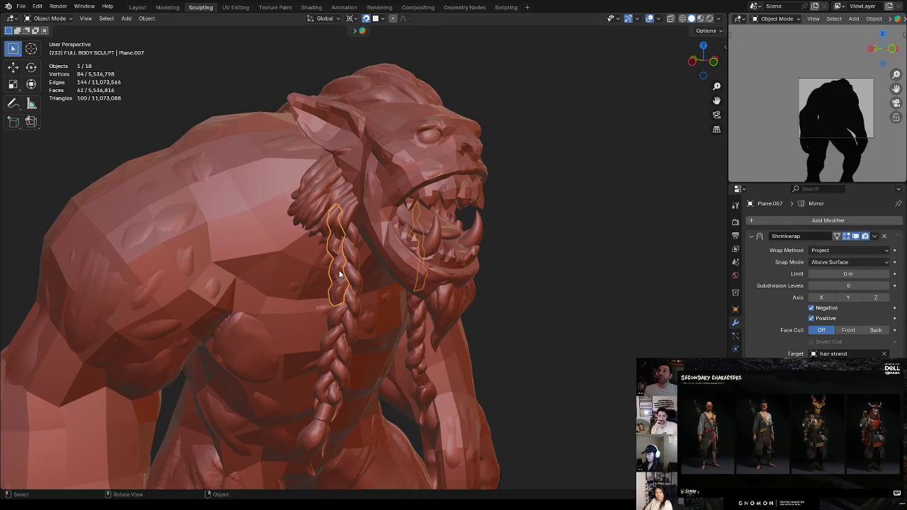
{"action": "left_click", "coordinate": [362, 280], "text": "shift"}
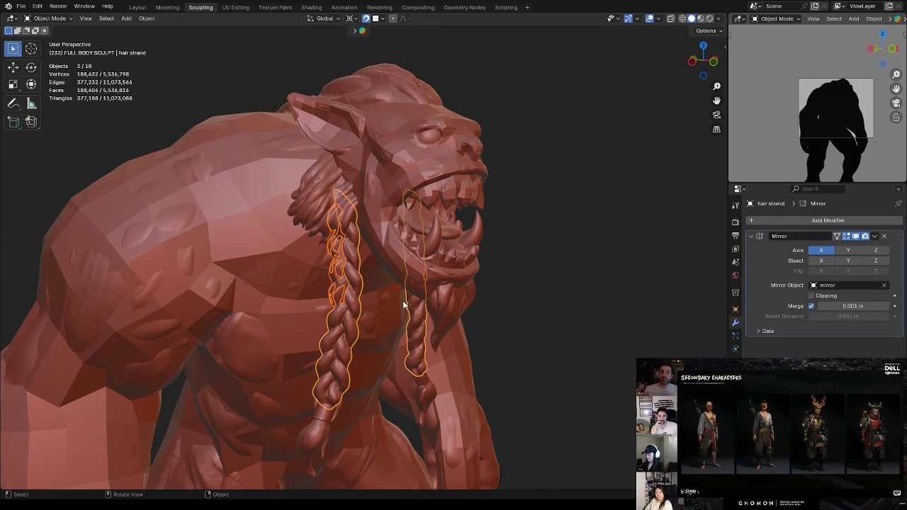
{"action": "key", "text": "KP_Divide"}
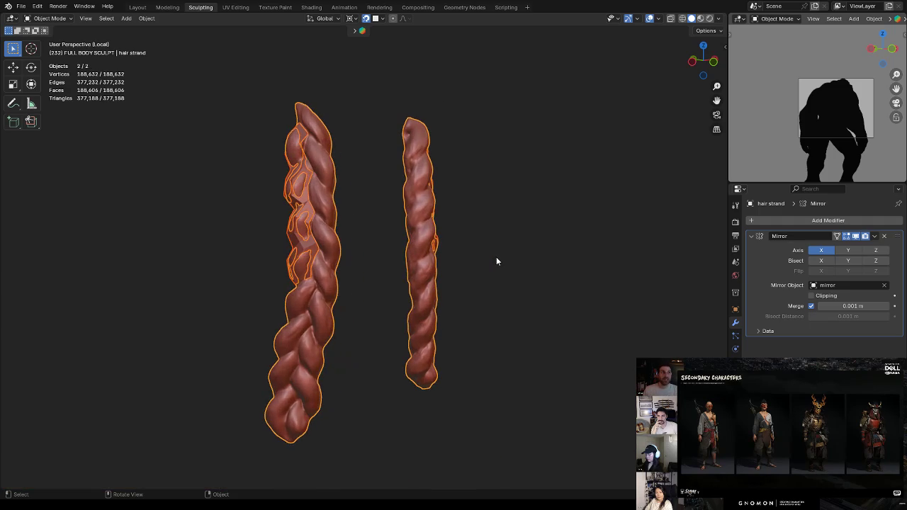
{"action": "left_click", "coordinate": [508, 225]}
Zoom in on the braid and enter Edit Mode on Plane.007
{"action": "middle_click_drag", "start_coordinate": [457, 261], "coordinate": [464, 248]}
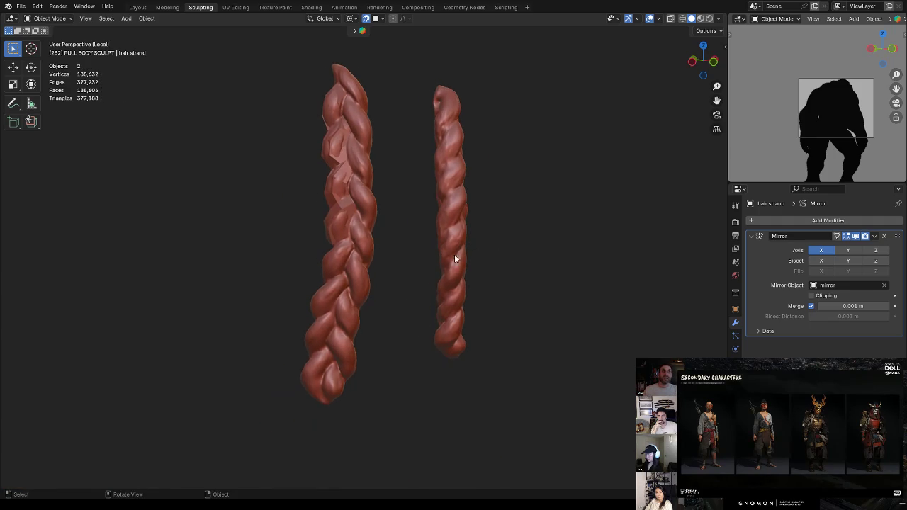
{"action": "scroll", "coordinate": [414, 283], "scroll_direction": "up", "scroll_amount": 2}
{"action": "scroll", "coordinate": [433, 252], "scroll_direction": "up", "scroll_amount": 2}
{"action": "scroll", "coordinate": [354, 172], "scroll_direction": "up", "scroll_amount": 2}
{"action": "left_click", "coordinate": [354, 172]}
{"action": "key", "text": "Tab"}
{"action": "mouse_move", "coordinate": [409, 170]}
{"action": "middle_mouse_down"}
{"action": "mouse_move", "coordinate": [423, 257]}
{"action": "mouse_move", "coordinate": [415, 247]}
{"action": "middle_mouse_up"}
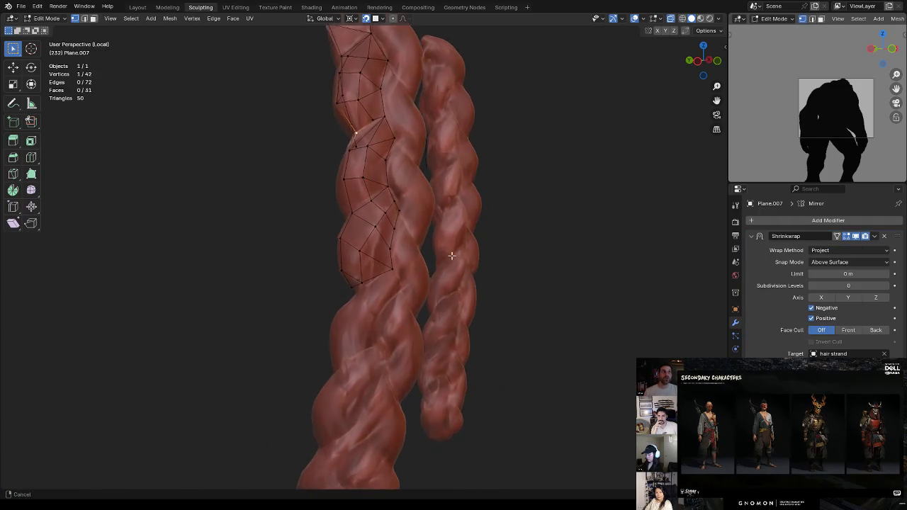
Extrude new vertices from the mesh border down the braid
{"action": "right_click", "coordinate": [369, 271], "text": "ctrl"}
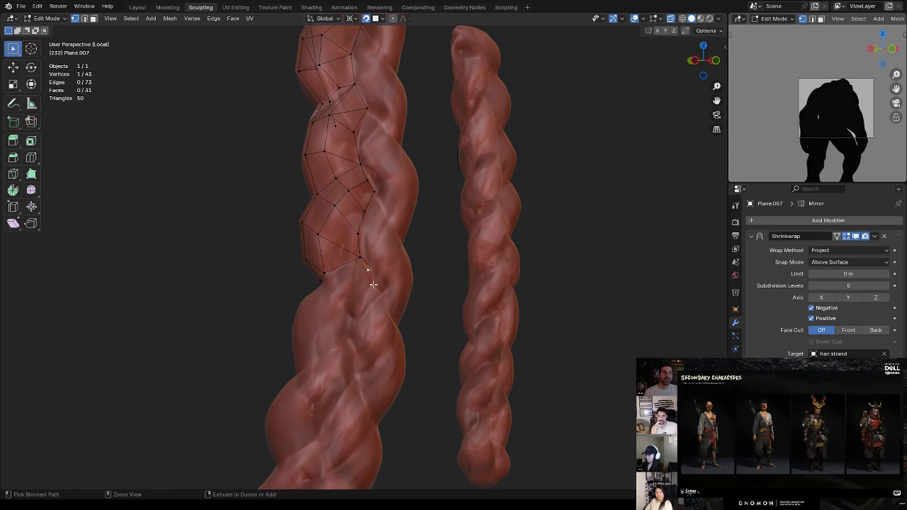
{"action": "left_click", "coordinate": [360, 257]}
{"action": "right_click", "coordinate": [297, 320], "text": "ctrl"}
{"action": "right_click", "coordinate": [298, 368], "text": "ctrl"}
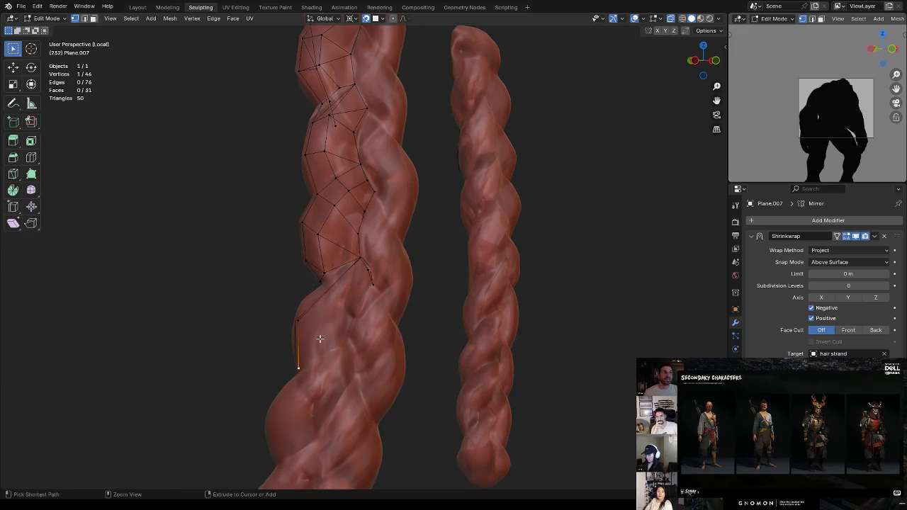
{"action": "key", "text": "e"}
{"action": "left_click", "coordinate": [321, 286]}
Reposition the new vertices onto the braid's surface
{"action": "key", "text": "g"}
{"action": "left_click", "coordinate": [322, 285]}
{"action": "middle_click_drag", "start_coordinate": [322, 286], "coordinate": [392, 293]}
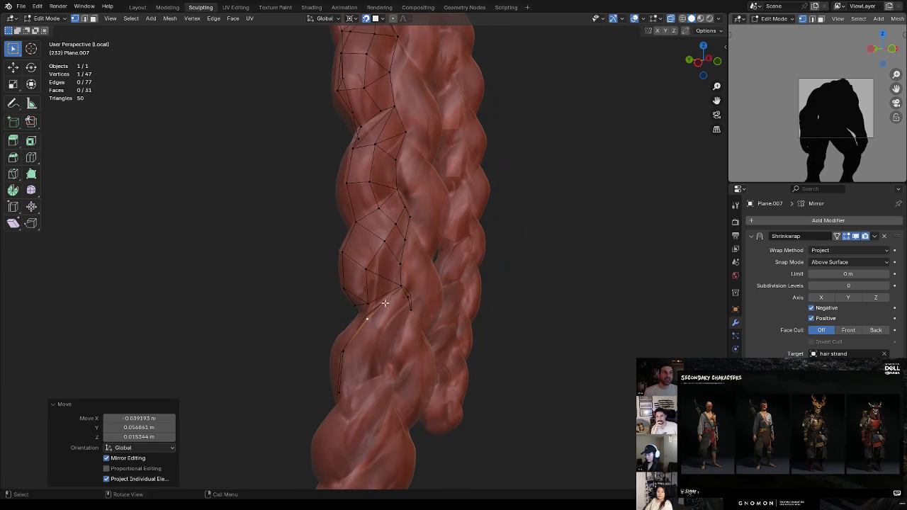
{"action": "key", "text": "g"}
{"action": "left_click", "coordinate": [337, 354]}
{"action": "mouse_move", "coordinate": [377, 334]}
{"action": "middle_mouse_down"}
{"action": "mouse_move", "coordinate": [377, 313]}
{"action": "mouse_move", "coordinate": [423, 259]}
{"action": "mouse_move", "coordinate": [343, 300]}
{"action": "middle_mouse_up"}
Add two vertices along the plait from another border vertex and adjust a nearby vertex
{"action": "left_click", "coordinate": [386, 278]}
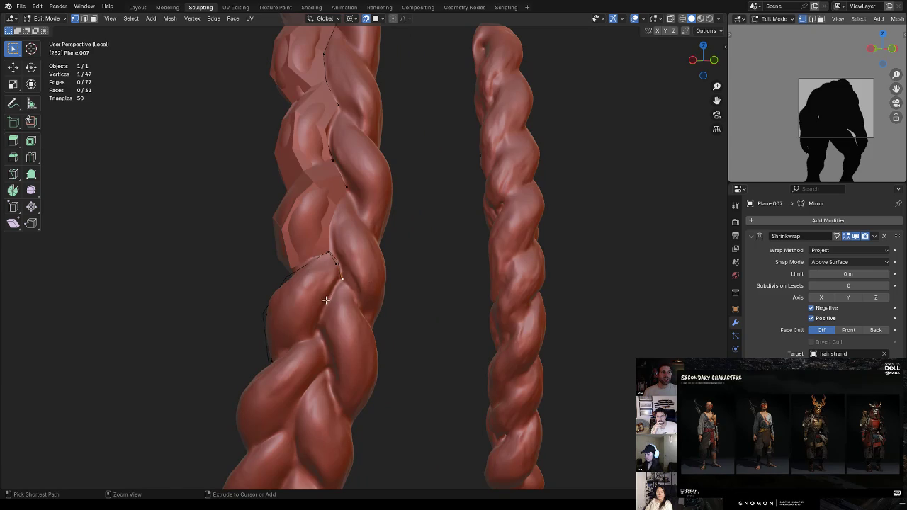
{"action": "right_click", "coordinate": [325, 299], "text": "ctrl"}
{"action": "right_click", "coordinate": [314, 333], "text": "ctrl"}
{"action": "left_click", "coordinate": [338, 266]}
{"action": "key", "text": "g"}
{"action": "left_click", "coordinate": [328, 253]}
{"action": "key", "text": "g"}
{"action": "left_click", "coordinate": [345, 248]}
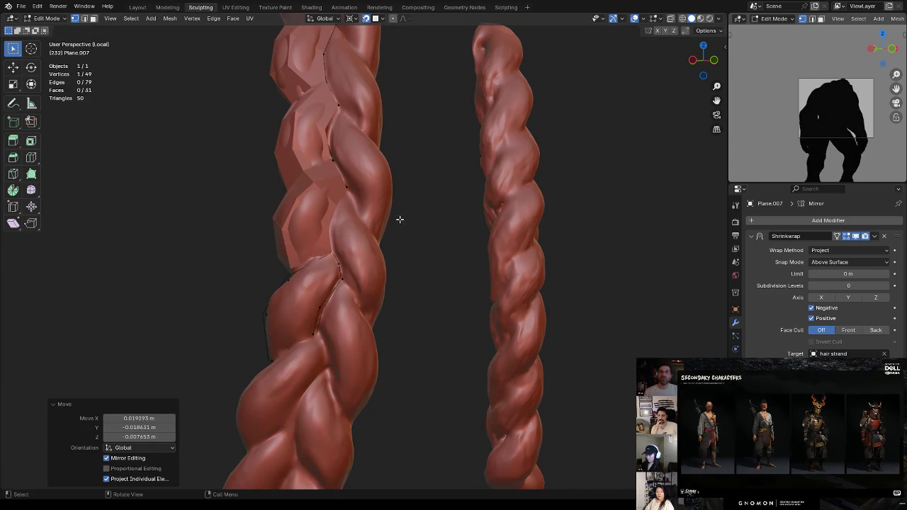
Extrude two vertices down the plait and shift a vertex near the mesh top
{"action": "middle_click_drag", "start_coordinate": [382, 201], "coordinate": [307, 221]}
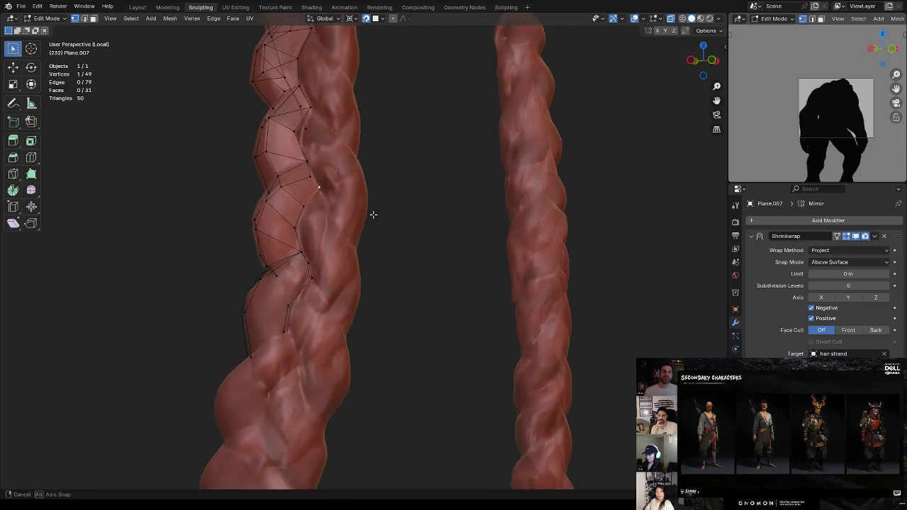
{"action": "right_click", "coordinate": [309, 231], "text": "ctrl"}
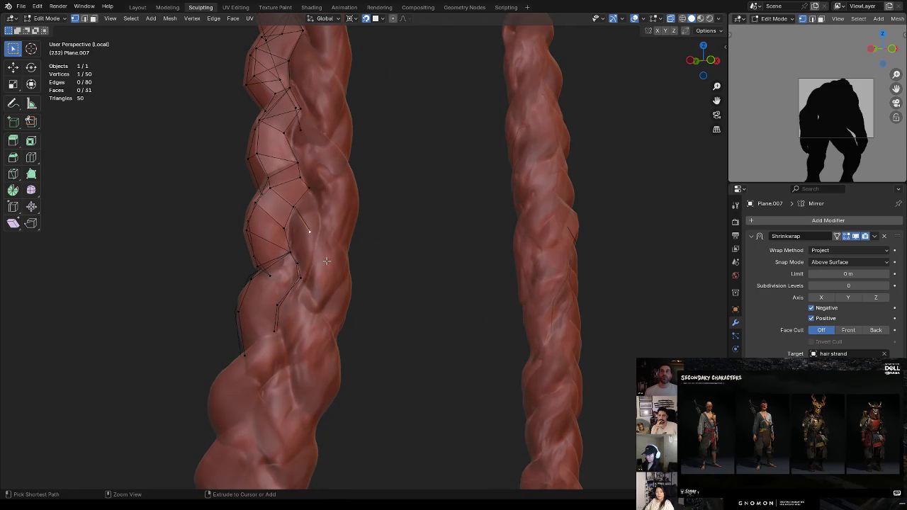
{"action": "right_click", "coordinate": [323, 306], "text": "ctrl"}
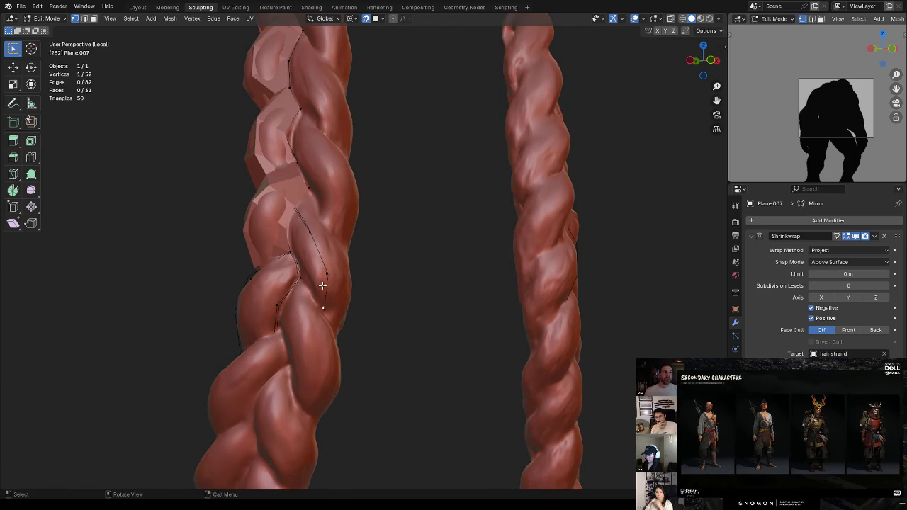
{"action": "left_click", "coordinate": [290, 134]}
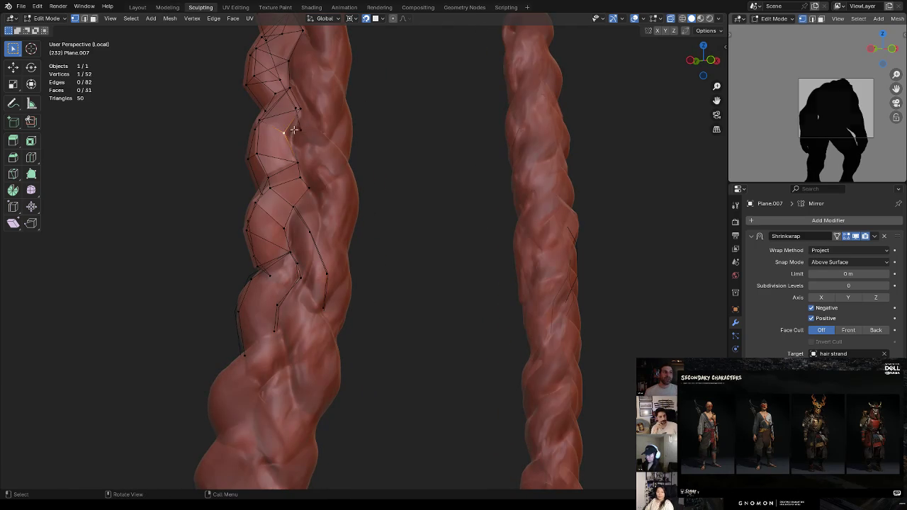
{"action": "key", "text": "g"}
{"action": "left_click", "coordinate": [329, 135]}
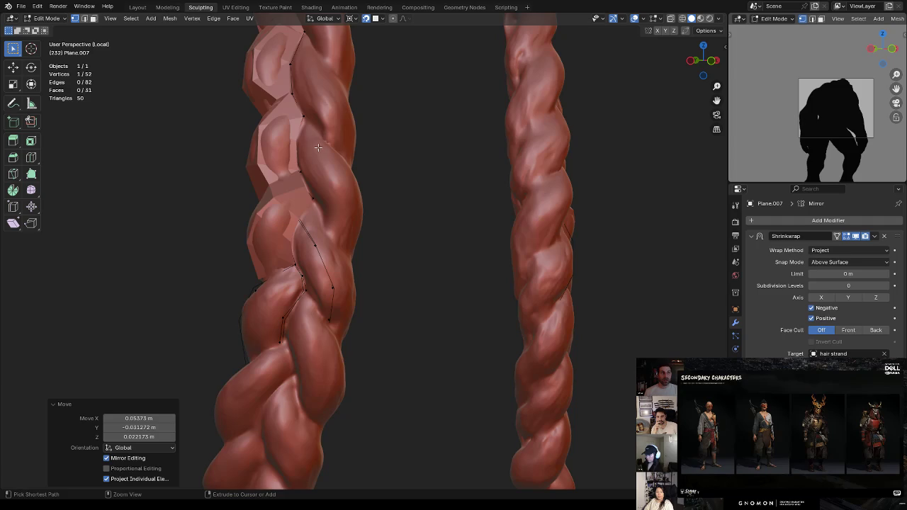
Extend an edge with three vertices along the plait, then turn off X-ray
{"action": "right_click", "coordinate": [314, 146], "text": "ctrl"}
{"action": "right_click", "coordinate": [332, 170], "text": "ctrl"}
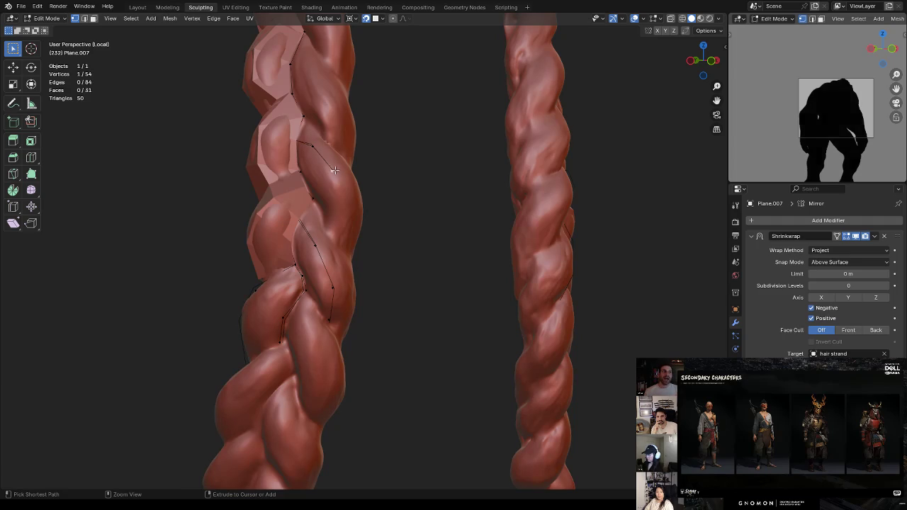
{"action": "right_click", "coordinate": [340, 244], "text": "ctrl"}
{"action": "left_click", "coordinate": [314, 147]}
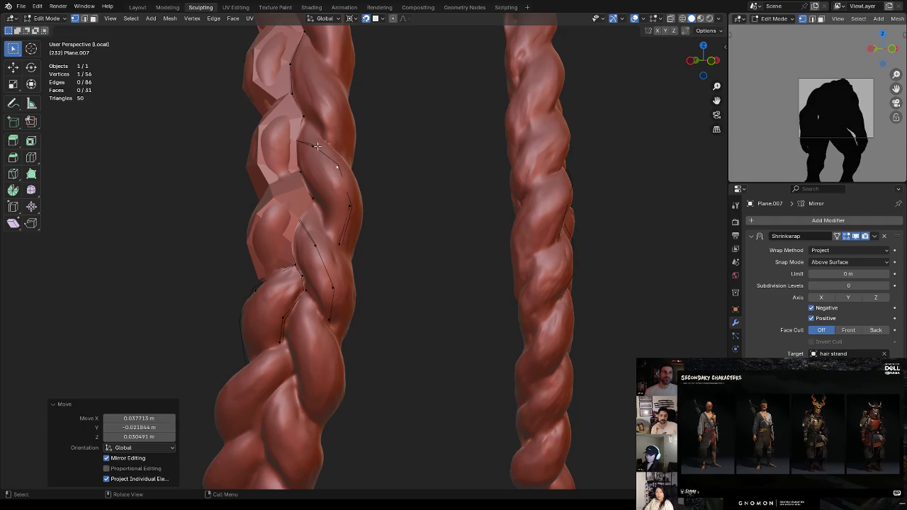
{"action": "mouse_move", "coordinate": [314, 148]}
{"action": "middle_mouse_down"}
{"action": "mouse_move", "coordinate": [342, 132]}
{"action": "mouse_move", "coordinate": [310, 144]}
{"action": "mouse_move", "coordinate": [340, 143]}
{"action": "middle_mouse_up"}
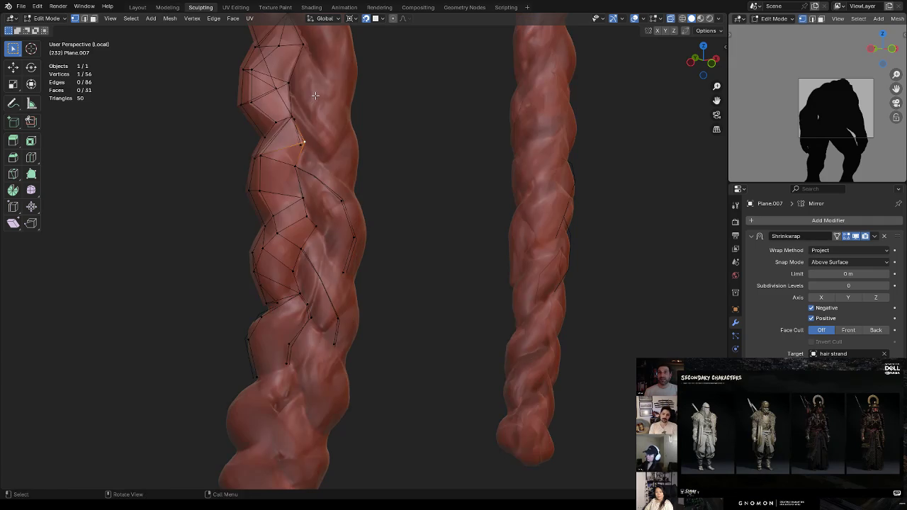
{"action": "key", "text": "alt+z"}
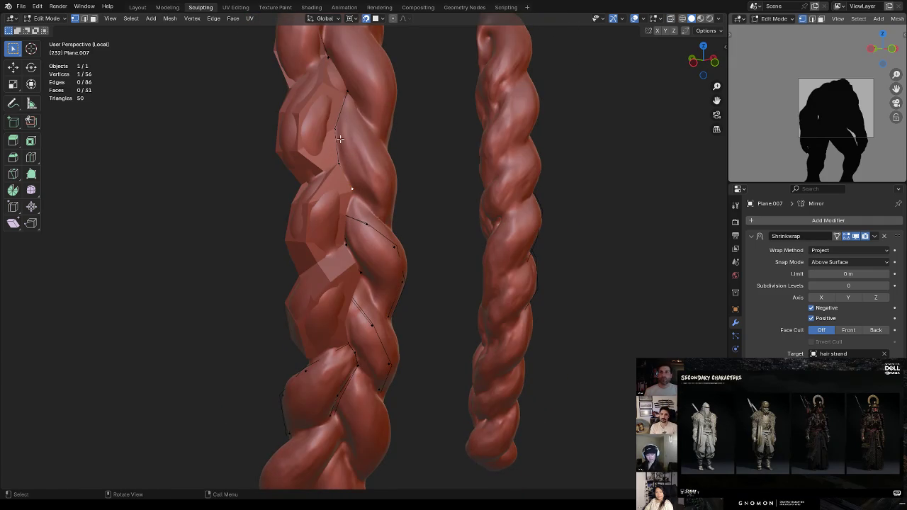
Add two vertices toward the upper plait and select the first edge to bridge with X-ray on
{"action": "right_click", "coordinate": [368, 121], "text": "ctrl"}
{"action": "middle_click_drag", "start_coordinate": [384, 137], "coordinate": [325, 149]}
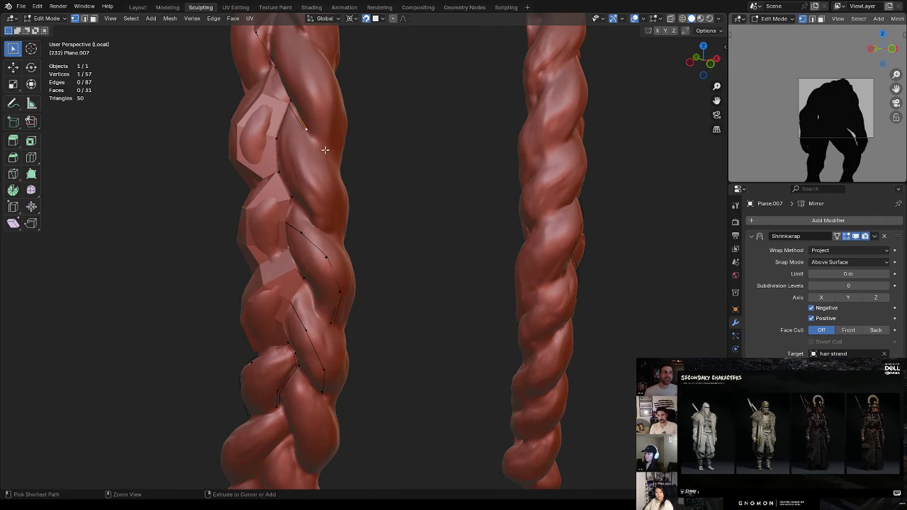
{"action": "right_click", "coordinate": [321, 144], "text": "ctrl"}
{"action": "key", "text": "2"}
{"action": "key", "text": "alt+z"}
{"action": "left_click", "coordinate": [297, 118]}
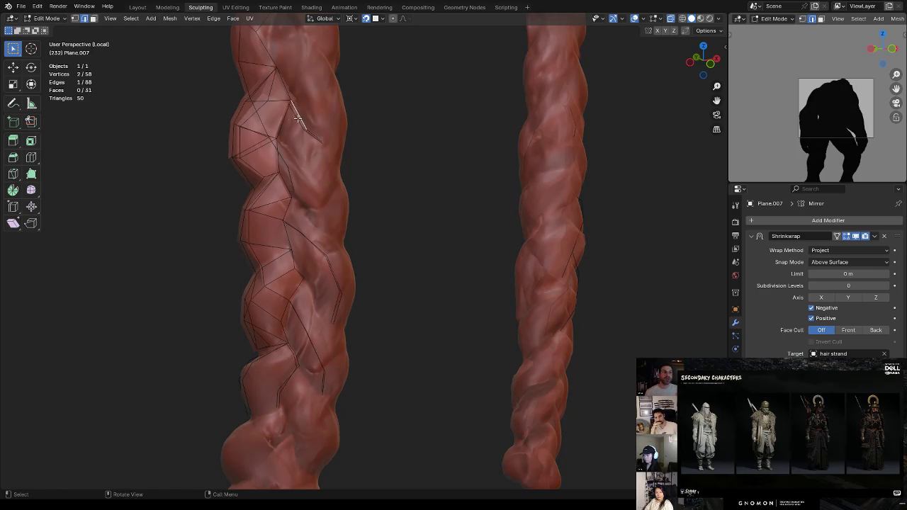
Fill a face between two selected edges and reposition one of its vertices
{"action": "left_click", "coordinate": [302, 122], "text": "shift"}
{"action": "key", "text": "f"}
{"action": "key", "text": "1"}
{"action": "left_click", "coordinate": [304, 125]}
{"action": "key", "text": "g"}
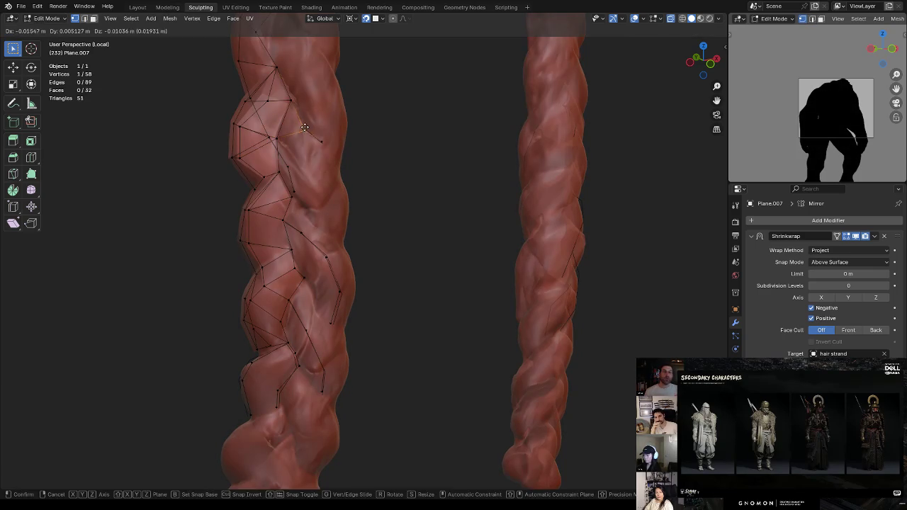
{"action": "left_click", "coordinate": [306, 127]}
Move another vertex so it sits on the braid surface
{"action": "middle_click_drag", "start_coordinate": [306, 126], "coordinate": [357, 97]}
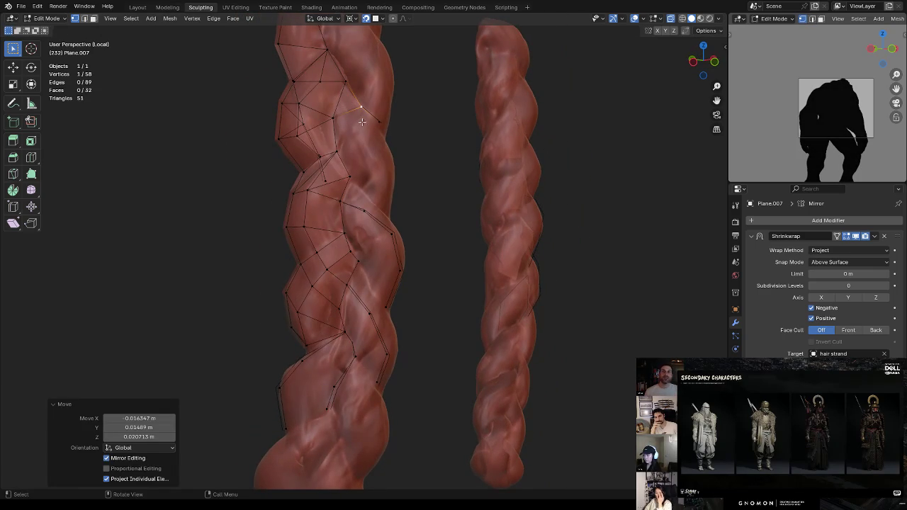
{"action": "left_click", "coordinate": [363, 107]}
{"action": "middle_click_drag", "start_coordinate": [365, 112], "coordinate": [358, 112]}
{"action": "key", "text": "g"}
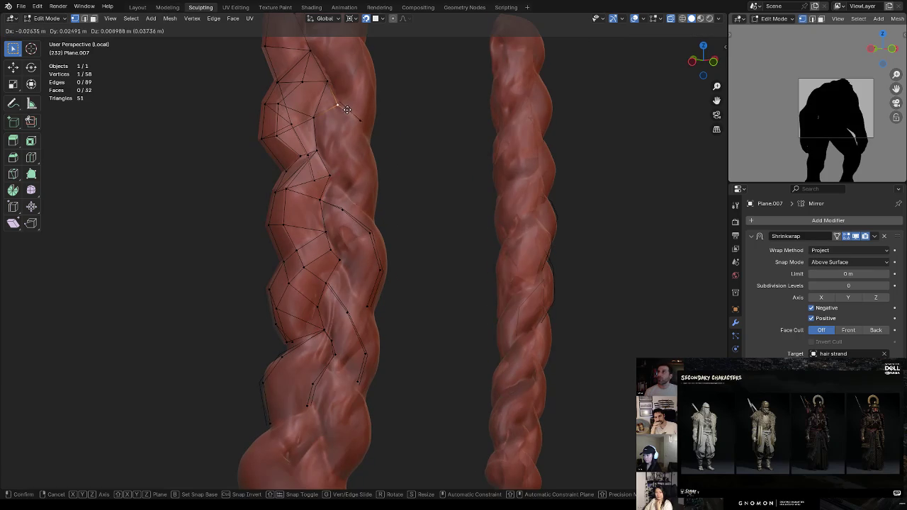
{"action": "left_click", "coordinate": [345, 114]}
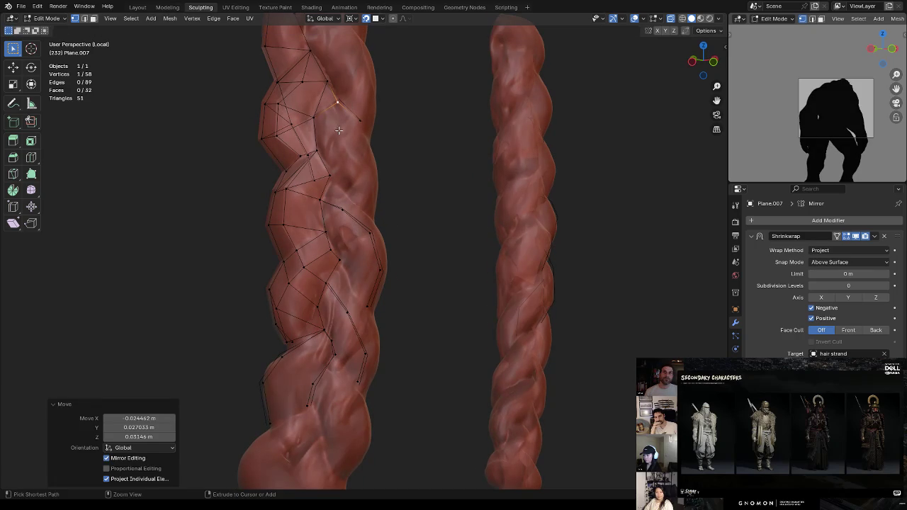
Extrude a chain of new vertices down the braid and adjust their positions
{"action": "right_click", "coordinate": [343, 131], "text": "ctrl"}
{"action": "key", "text": "g"}
{"action": "left_click", "coordinate": [368, 147]}
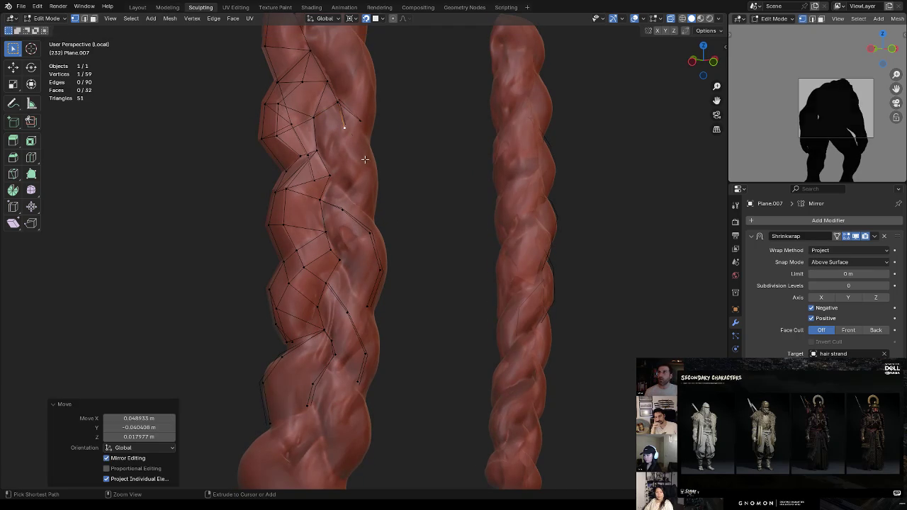
{"action": "right_click", "coordinate": [364, 160], "text": "ctrl"}
{"action": "right_click", "coordinate": [362, 198], "text": "ctrl"}
{"action": "mouse_move", "coordinate": [370, 141]}
{"action": "middle_mouse_down"}
{"action": "mouse_move", "coordinate": [364, 125]}
{"action": "mouse_move", "coordinate": [367, 163]}
{"action": "middle_mouse_up"}
{"action": "key", "text": "g"}
{"action": "left_click", "coordinate": [373, 177]}
Join two vertices with an edge and fill a triangle face from them
{"action": "mouse_move", "coordinate": [393, 204]}
{"action": "middle_mouse_down"}
{"action": "mouse_move", "coordinate": [403, 176]}
{"action": "mouse_move", "coordinate": [409, 269]}
{"action": "mouse_move", "coordinate": [399, 281]}
{"action": "mouse_move", "coordinate": [420, 251]}
{"action": "mouse_move", "coordinate": [399, 259]}
{"action": "mouse_move", "coordinate": [344, 250]}
{"action": "middle_mouse_up"}
{"action": "left_click", "coordinate": [341, 246]}
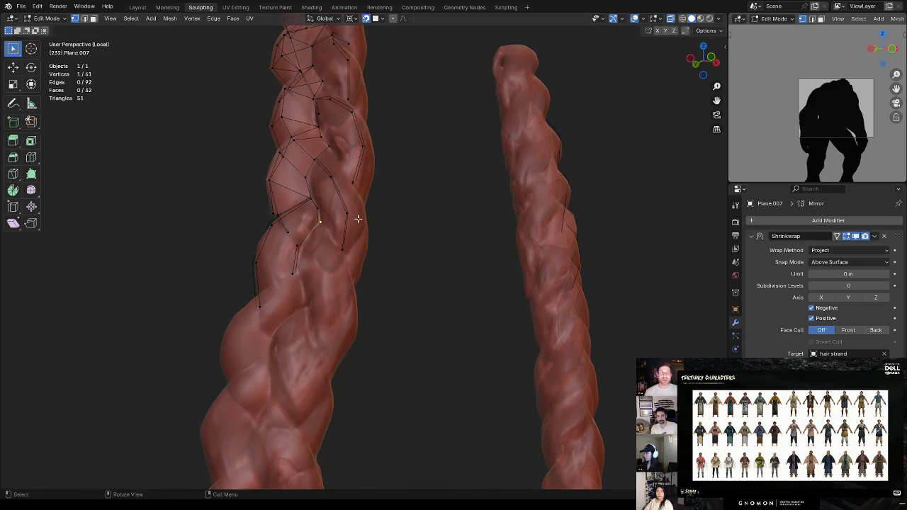
{"action": "middle_click_drag", "start_coordinate": [348, 217], "coordinate": [347, 257]}
{"action": "left_click", "coordinate": [376, 285], "text": "shift"}
{"action": "key", "text": "f"}
{"action": "middle_click_drag", "start_coordinate": [376, 285], "coordinate": [372, 277]}
{"action": "key", "text": "2"}
{"action": "key", "text": "f"}
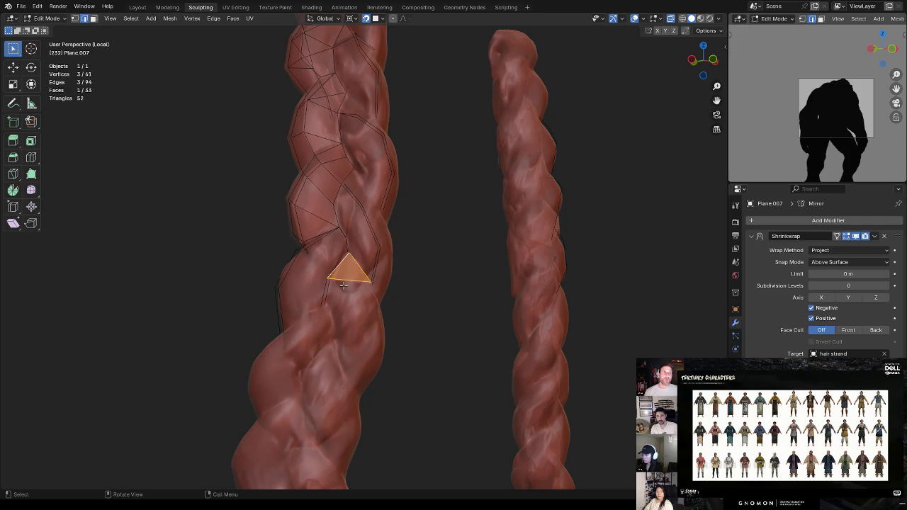
{"action": "key", "text": "1"}
{"action": "left_click", "coordinate": [370, 282]}
Extrude three more vertices further down the braid and reposition one
{"action": "mouse_move", "coordinate": [371, 282]}
{"action": "middle_mouse_down"}
{"action": "mouse_move", "coordinate": [344, 273]}
{"action": "mouse_move", "coordinate": [358, 250]}
{"action": "middle_mouse_up"}
{"action": "right_click", "coordinate": [353, 272], "text": "ctrl"}
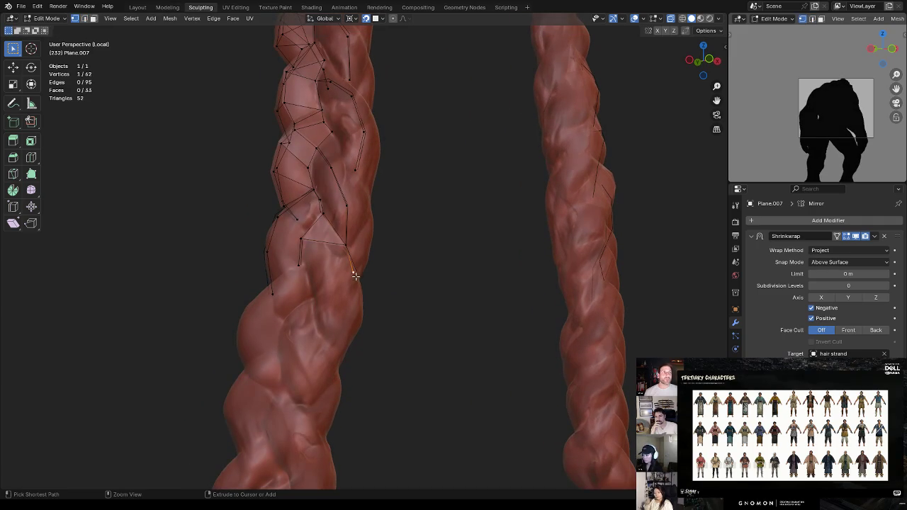
{"action": "right_click", "coordinate": [358, 315], "text": "ctrl"}
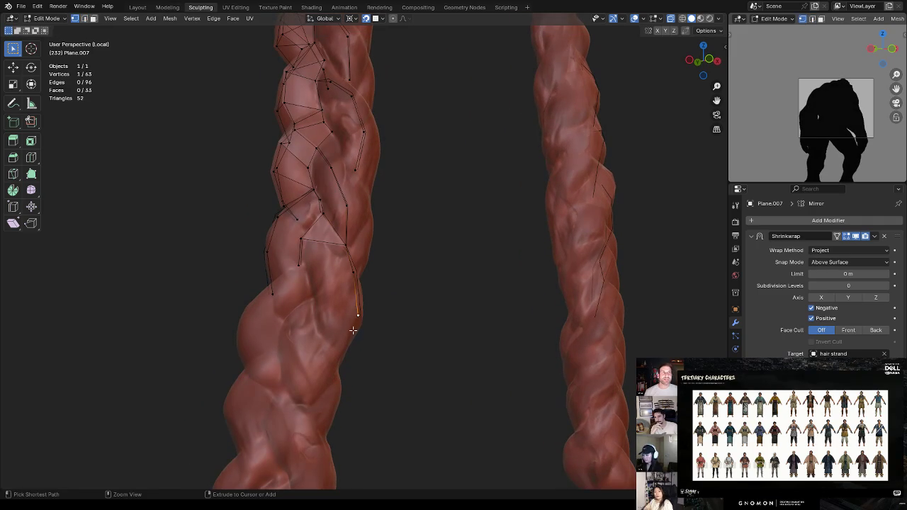
{"action": "right_click", "coordinate": [341, 349], "text": "ctrl"}
{"action": "mouse_move", "coordinate": [389, 302]}
{"action": "middle_mouse_down"}
{"action": "mouse_move", "coordinate": [401, 290]}
{"action": "mouse_move", "coordinate": [386, 292]}
{"action": "mouse_move", "coordinate": [398, 284]}
{"action": "mouse_move", "coordinate": [393, 253]}
{"action": "mouse_move", "coordinate": [398, 261]}
{"action": "mouse_move", "coordinate": [409, 253]}
{"action": "mouse_move", "coordinate": [406, 276]}
{"action": "mouse_move", "coordinate": [430, 273]}
{"action": "mouse_move", "coordinate": [391, 265]}
{"action": "middle_mouse_up"}
{"action": "key", "text": "g"}
{"action": "left_click", "coordinate": [381, 295]}
Move a vertex so it follows the separated braid strand
{"action": "left_click", "coordinate": [399, 261]}
{"action": "key", "text": "2"}
{"action": "left_click", "coordinate": [422, 278]}
{"action": "key", "text": "1"}
{"action": "left_click", "coordinate": [362, 293]}
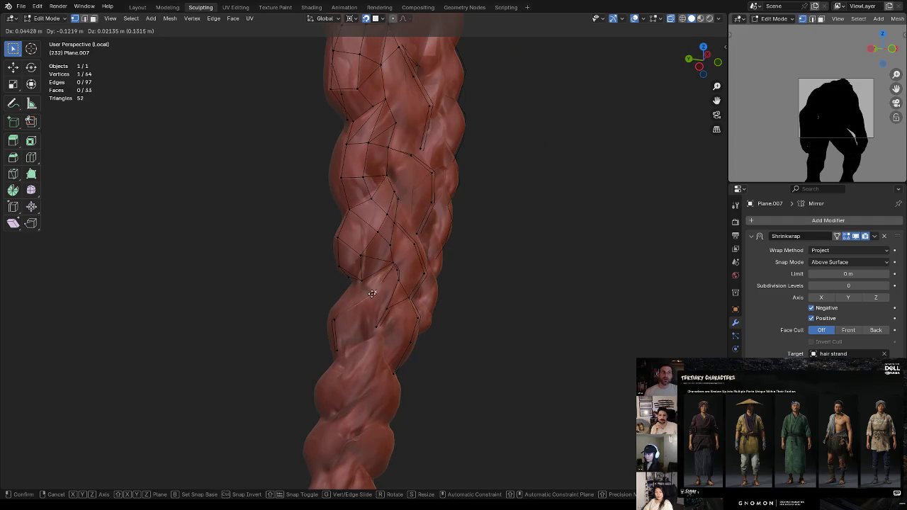
{"action": "mouse_move", "coordinate": [339, 317]}
{"action": "middle_mouse_down"}
{"action": "mouse_move", "coordinate": [377, 312]}
{"action": "mouse_move", "coordinate": [474, 267]}
{"action": "mouse_move", "coordinate": [450, 249]}
{"action": "mouse_move", "coordinate": [482, 228]}
{"action": "mouse_move", "coordinate": [341, 238]}
{"action": "middle_mouse_up"}
{"action": "key", "text": "g"}
{"action": "left_click", "coordinate": [478, 262]}
{"action": "left_click", "coordinate": [464, 262]}
Select an edge and then the stray vertex to remove
{"action": "key", "text": "2"}
{"action": "left_click", "coordinate": [333, 241]}
{"action": "key", "text": "1"}
{"action": "left_click", "coordinate": [365, 233]}
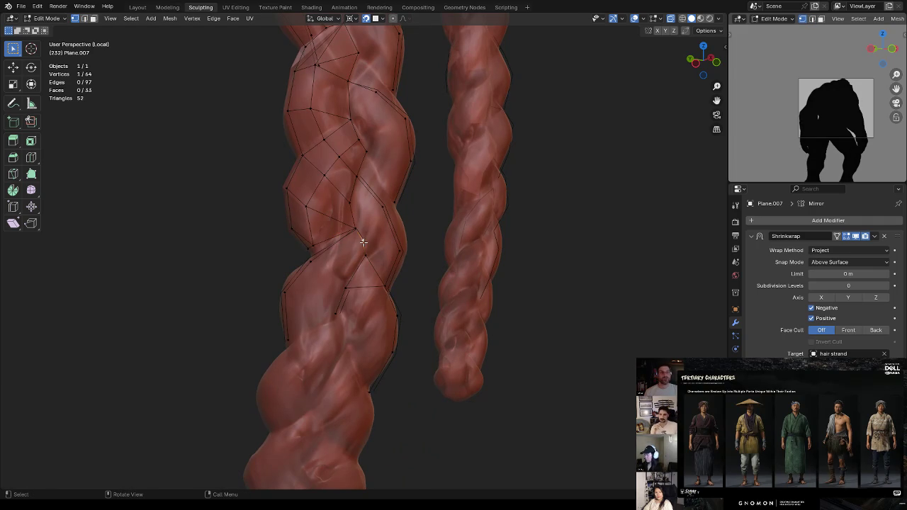
Dissolve the stray vertex, then fill a triangle and merge it At Center into one repositioned vertex
{"action": "key", "text": "x"}
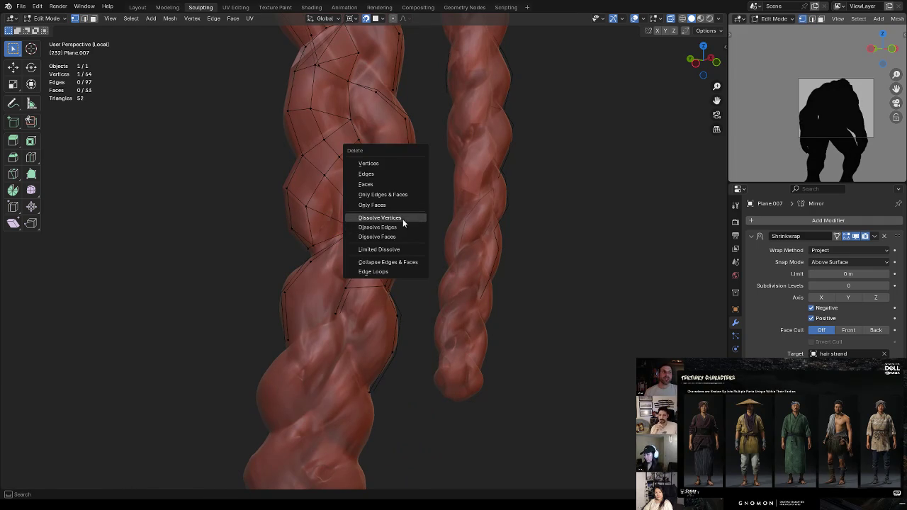
{"action": "left_click", "coordinate": [402, 217]}
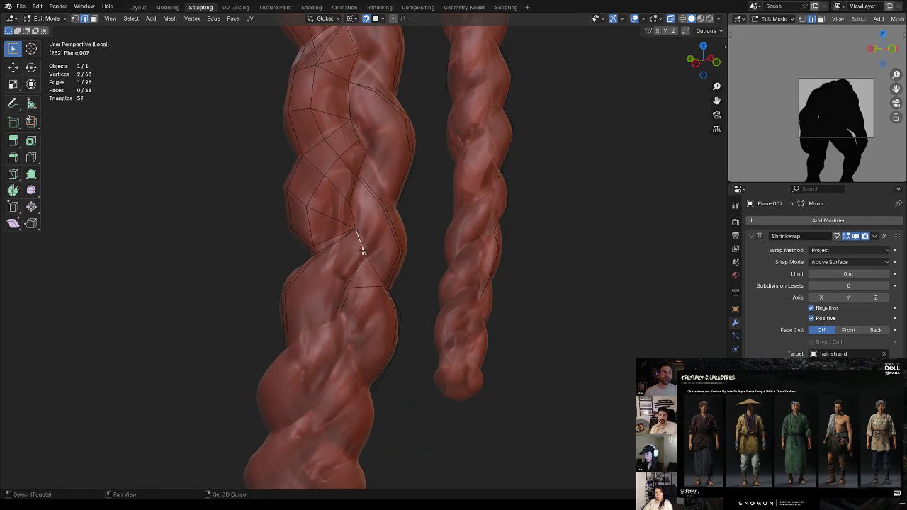
{"action": "key", "text": "f"}
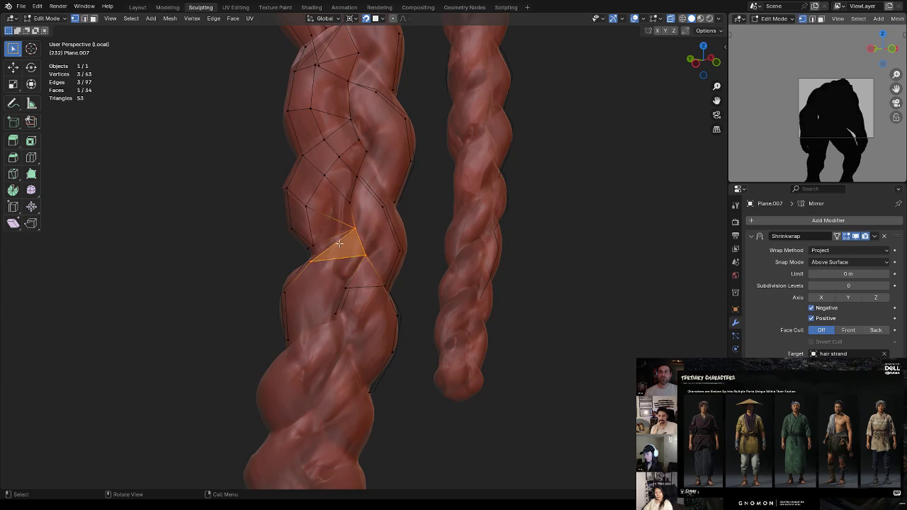
{"action": "middle_click_drag", "start_coordinate": [370, 231], "coordinate": [347, 301]}
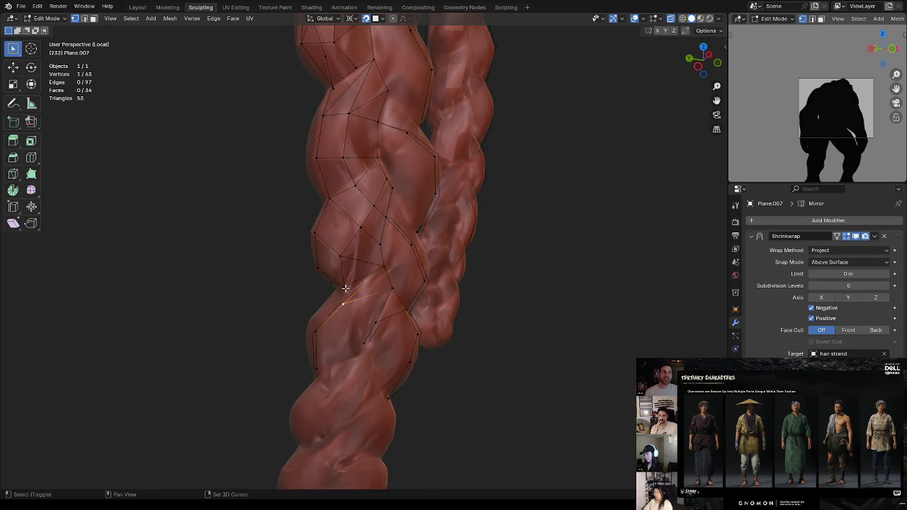
{"action": "key", "text": "m"}
{"action": "left_click", "coordinate": [372, 259]}
{"action": "left_click_drag", "start_coordinate": [345, 295], "coordinate": [345, 284]}
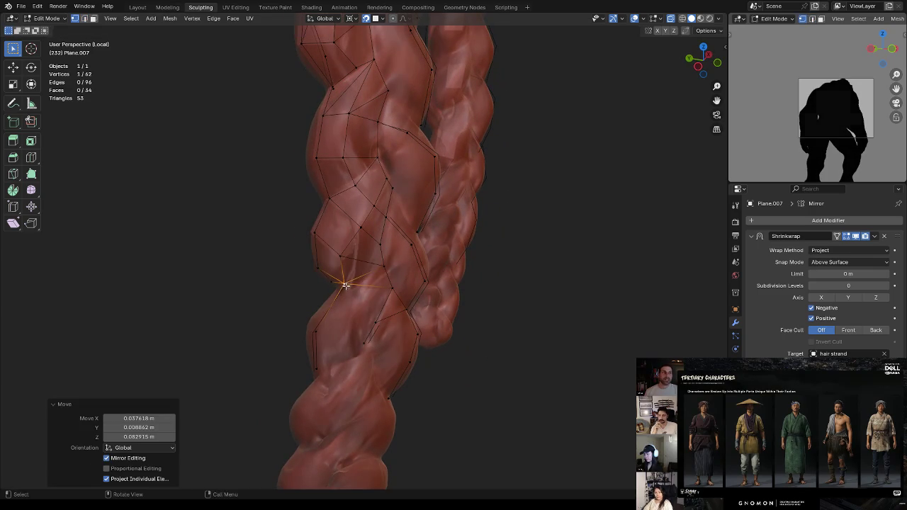
{"action": "mouse_move", "coordinate": [401, 264]}
{"action": "middle_mouse_down"}
{"action": "mouse_move", "coordinate": [395, 241]}
{"action": "mouse_move", "coordinate": [347, 263]}
{"action": "mouse_move", "coordinate": [358, 253]}
{"action": "middle_mouse_up"}
{"action": "left_click_drag", "start_coordinate": [358, 254], "coordinate": [377, 263]}
Turn on X-ray and select two edges across the braid strip
{"action": "mouse_move", "coordinate": [378, 264]}
{"action": "middle_mouse_down"}
{"action": "mouse_move", "coordinate": [494, 145]}
{"action": "mouse_move", "coordinate": [423, 184]}
{"action": "middle_mouse_up"}
{"action": "scroll", "coordinate": [482, 147], "scroll_direction": "up", "scroll_amount": 3}
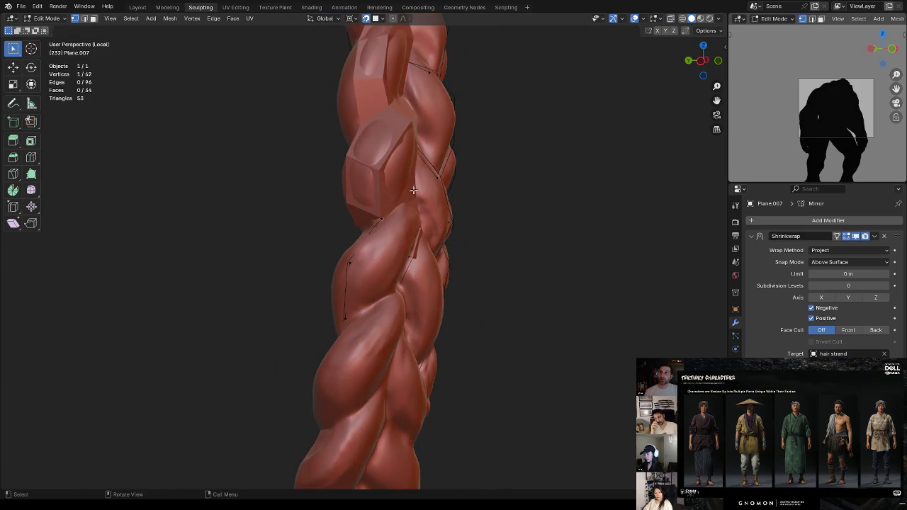
{"action": "key", "text": "alt+z"}
{"action": "key", "text": "ctrl+r"}
{"action": "key", "text": "Escape"}
{"action": "mouse_move", "coordinate": [377, 140]}
{"action": "middle_mouse_down"}
{"action": "mouse_move", "coordinate": [340, 251]}
{"action": "mouse_move", "coordinate": [409, 225]}
{"action": "middle_mouse_up"}
{"action": "key", "text": "alt+z"}
{"action": "key", "text": "alt+z"}
{"action": "key", "text": "2"}
{"action": "left_click", "coordinate": [386, 213]}
{"action": "left_click", "coordinate": [405, 240], "text": "shift"}
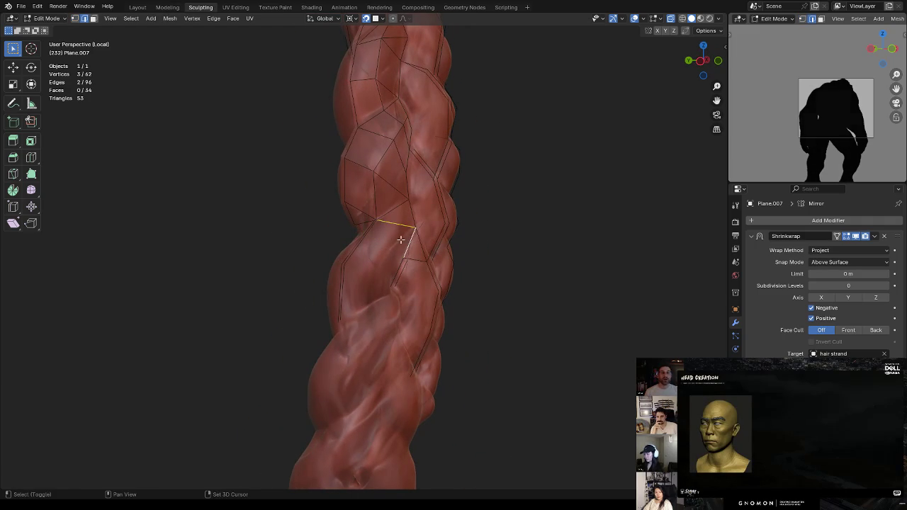
Fill a face between the two selected edges, then undo it
{"action": "key", "text": "f"}
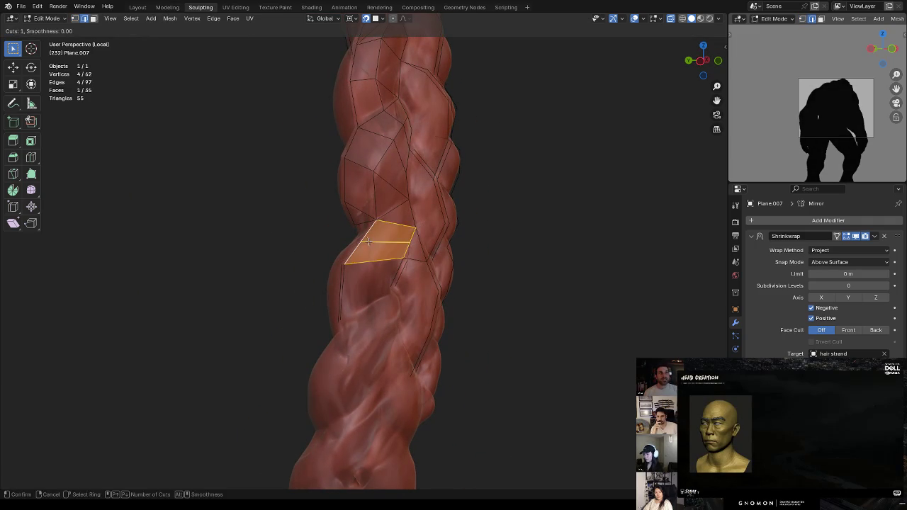
{"action": "key", "text": "ctrl+z"}
{"action": "key", "text": "ctrl+shift+z"}
{"action": "key", "text": "ctrl+z"}
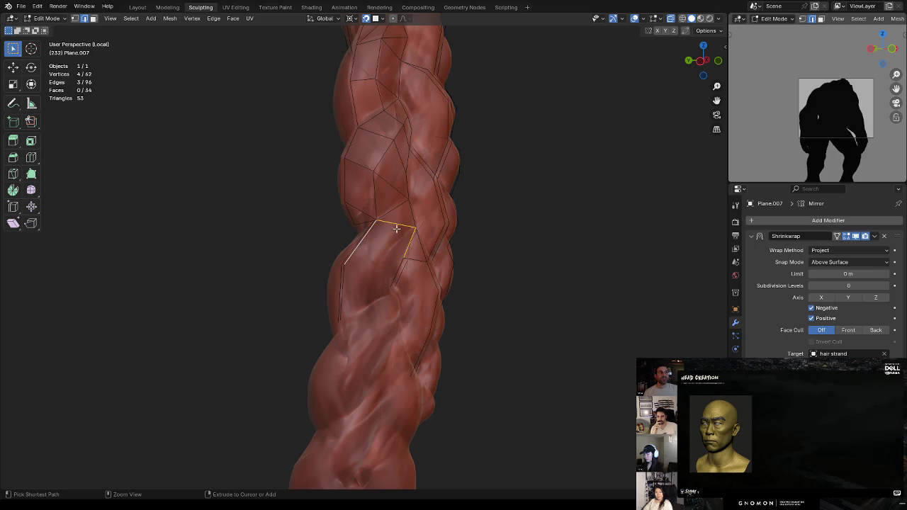
Cut a new edge through the strip, settle its new vertex, and exit local view
{"action": "key", "text": "ctrl+z"}
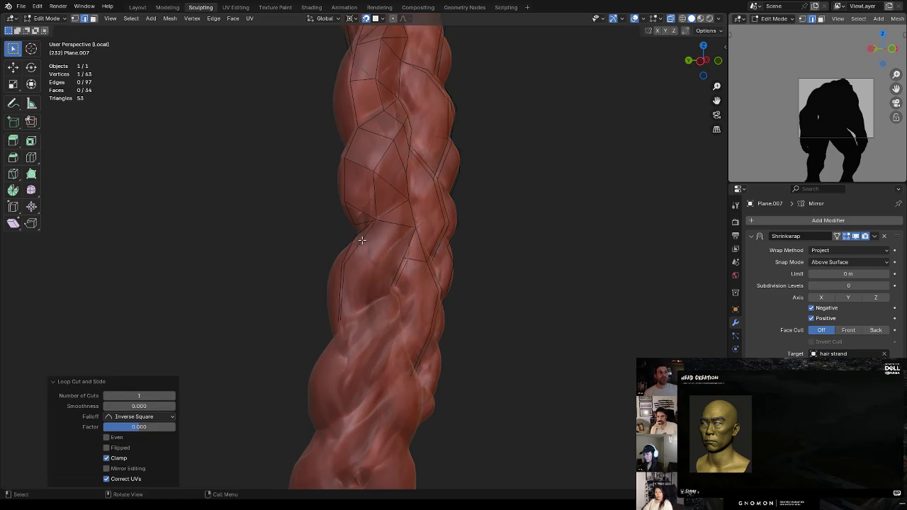
{"action": "middle_click_drag", "start_coordinate": [390, 251], "coordinate": [410, 294]}
{"action": "key", "text": "ctrl+shift+z"}
{"action": "key", "text": "ctrl+z"}
{"action": "key", "text": "ctrl+shift+z"}
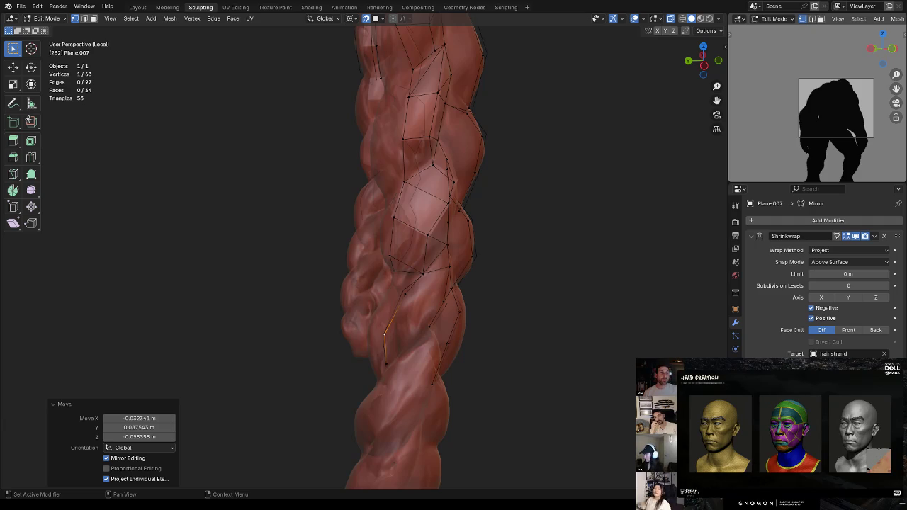
{"action": "key", "text": "KP_Divide"}
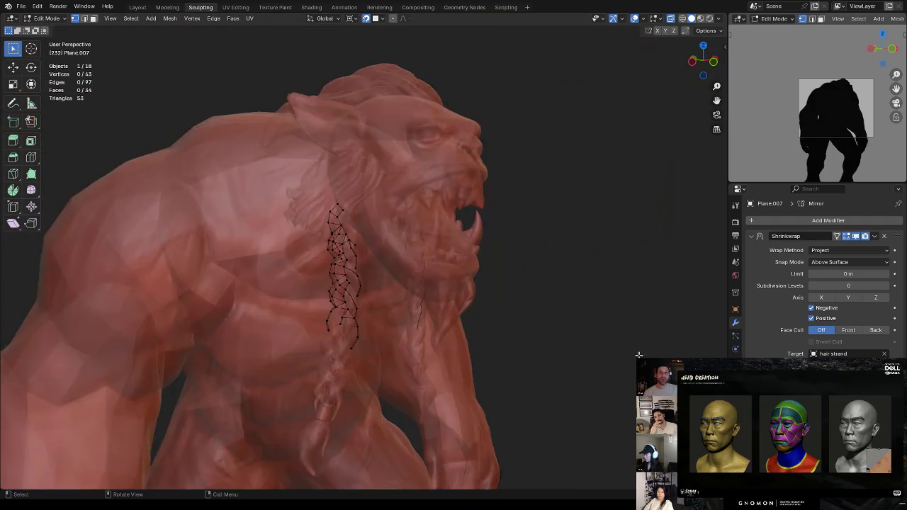
Orbit toward the creature's front and turn off X-ray so it renders solid
{"action": "middle_click_drag", "start_coordinate": [516, 219], "coordinate": [551, 217]}
{"action": "scroll", "coordinate": [484, 214], "scroll_direction": "up", "scroll_amount": 2}
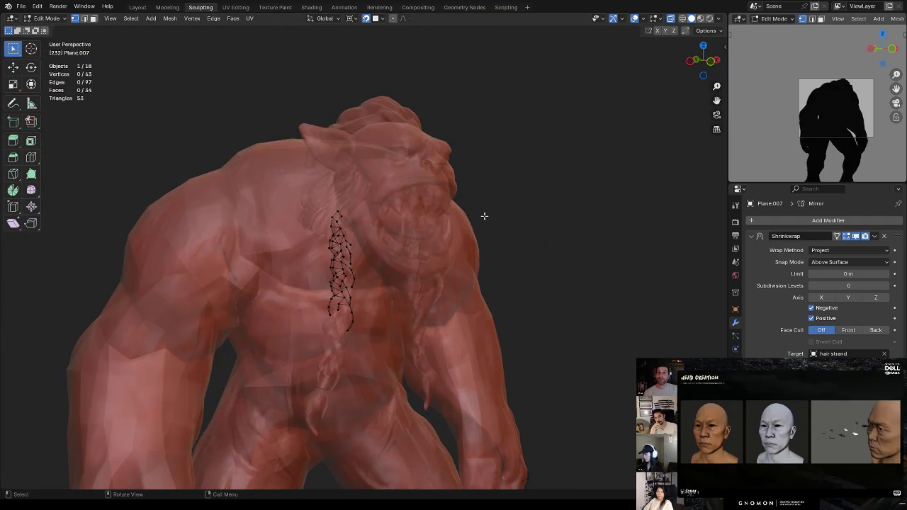
{"action": "key", "text": "alt+z"}
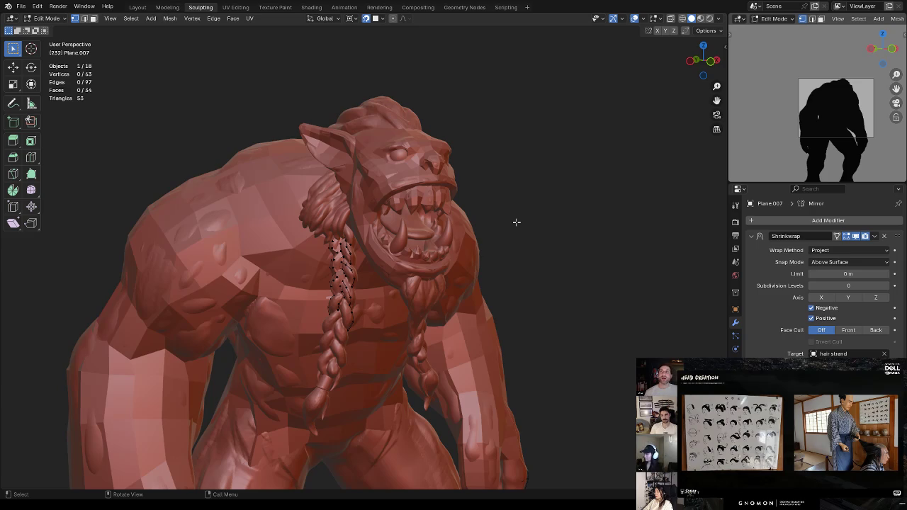
Orbit and zoom around the orc's face and braids to review the retopology
{"action": "mouse_move", "coordinate": [481, 234]}
{"action": "middle_mouse_down"}
{"action": "mouse_move", "coordinate": [442, 222]}
{"action": "mouse_move", "coordinate": [448, 297]}
{"action": "mouse_move", "coordinate": [447, 276]}
{"action": "middle_mouse_up"}
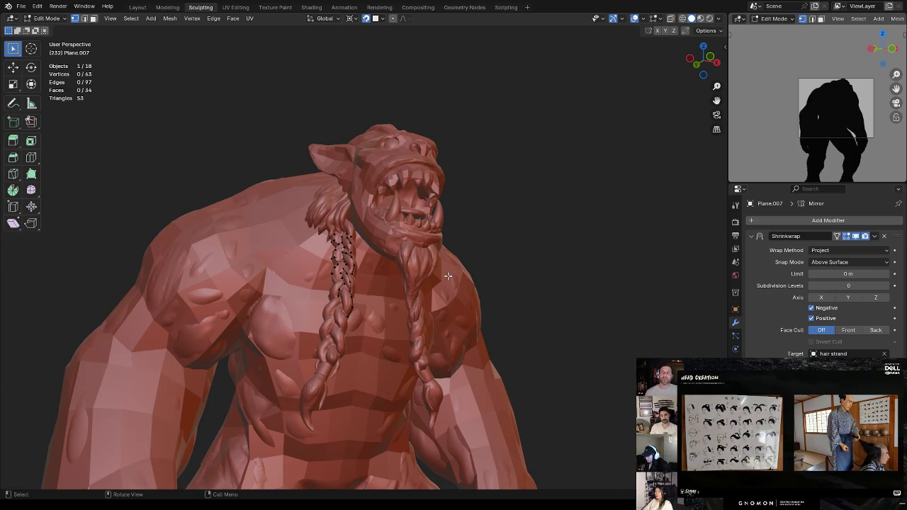
{"action": "mouse_move", "coordinate": [461, 178]}
{"action": "middle_mouse_down"}
{"action": "mouse_move", "coordinate": [455, 196]}
{"action": "mouse_move", "coordinate": [482, 187]}
{"action": "mouse_move", "coordinate": [523, 212]}
{"action": "middle_mouse_up"}
{"action": "scroll", "coordinate": [482, 186], "scroll_direction": "up", "scroll_amount": 2}
{"action": "scroll", "coordinate": [557, 156], "scroll_direction": "up", "scroll_amount": 2}
{"action": "scroll", "coordinate": [509, 197], "scroll_direction": "up", "scroll_amount": 2}
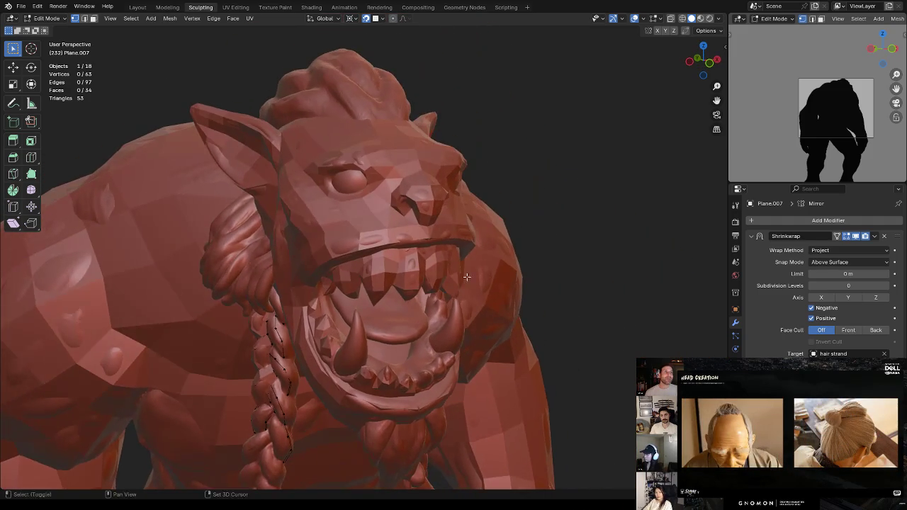
{"action": "middle_click_drag", "start_coordinate": [522, 212], "coordinate": [477, 260]}
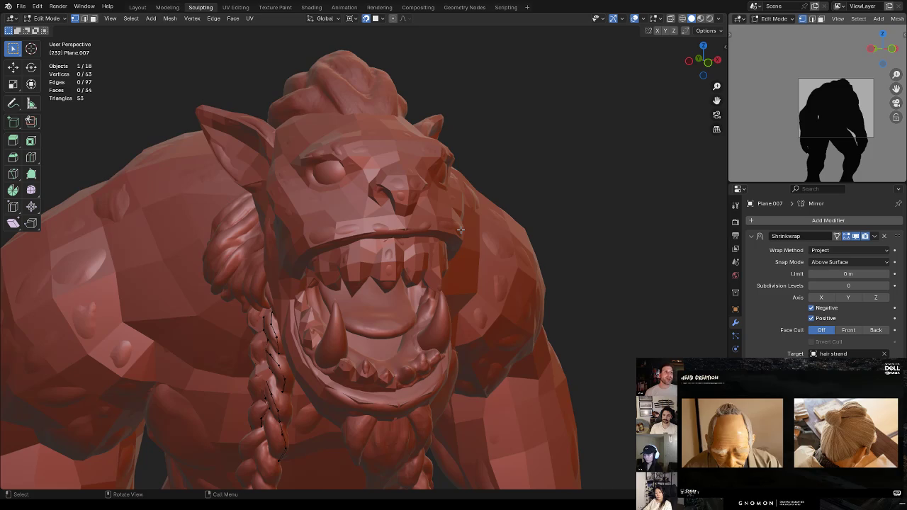
{"action": "middle_click_drag", "start_coordinate": [461, 229], "coordinate": [418, 273]}
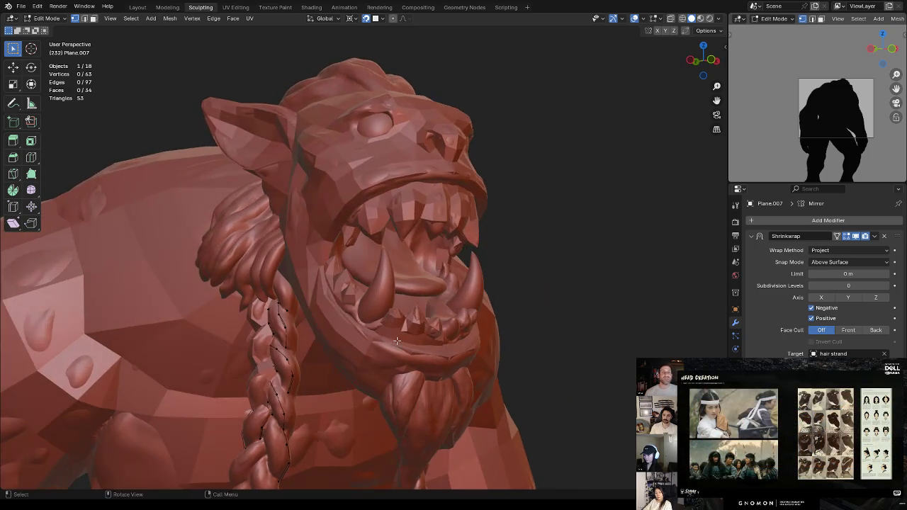
{"action": "scroll", "coordinate": [409, 281], "scroll_direction": "up", "scroll_amount": 3}
Isolate the braids in local view and enter Edit Mode on retopology mesh Plane.007
{"action": "key", "text": "ctrl+Tab"}
{"action": "left_click", "coordinate": [332, 367]}
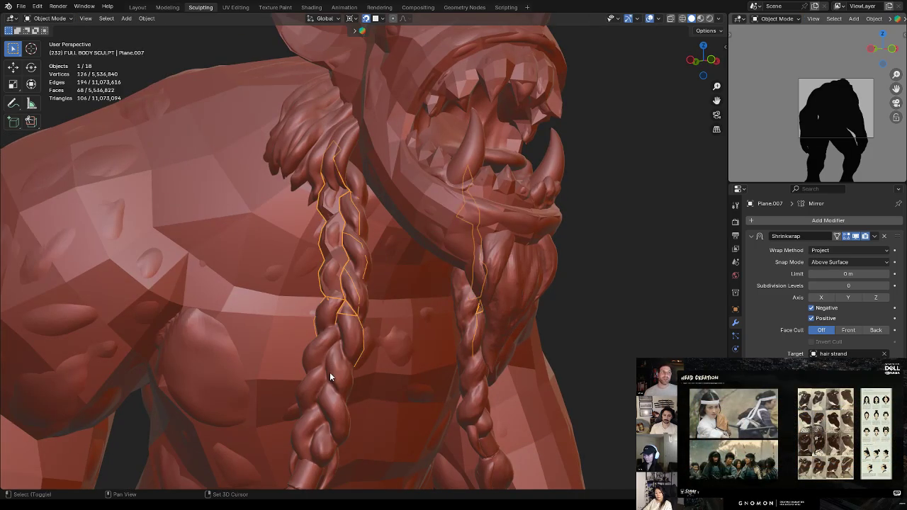
{"action": "left_click", "coordinate": [328, 372], "text": "shift"}
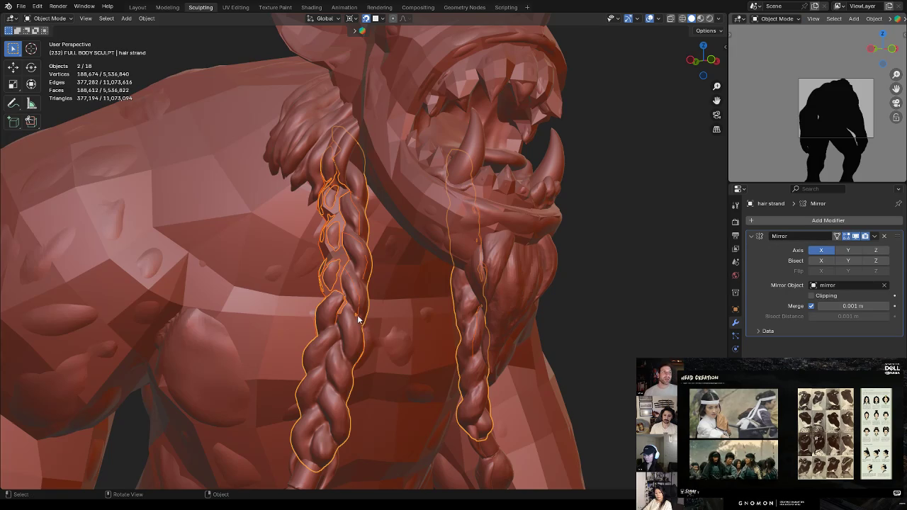
{"action": "key", "text": "KP_Divide"}
{"action": "left_click", "coordinate": [337, 289]}
{"action": "left_click", "coordinate": [297, 252]}
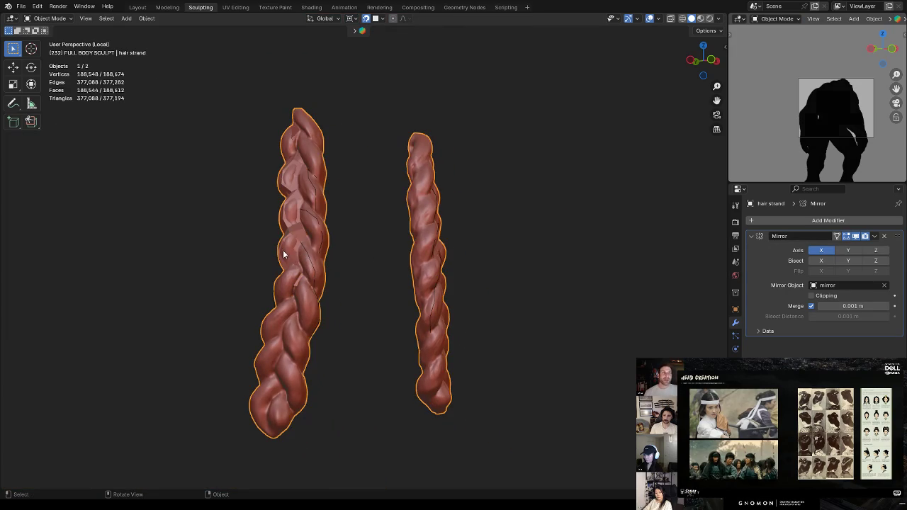
{"action": "left_click", "coordinate": [303, 234]}
{"action": "key", "text": "Tab"}
{"action": "mouse_move", "coordinate": [303, 234]}
{"action": "middle_mouse_down"}
{"action": "mouse_move", "coordinate": [338, 261]}
{"action": "mouse_move", "coordinate": [399, 217]}
{"action": "mouse_move", "coordinate": [331, 267]}
{"action": "mouse_move", "coordinate": [310, 261]}
{"action": "middle_mouse_up"}
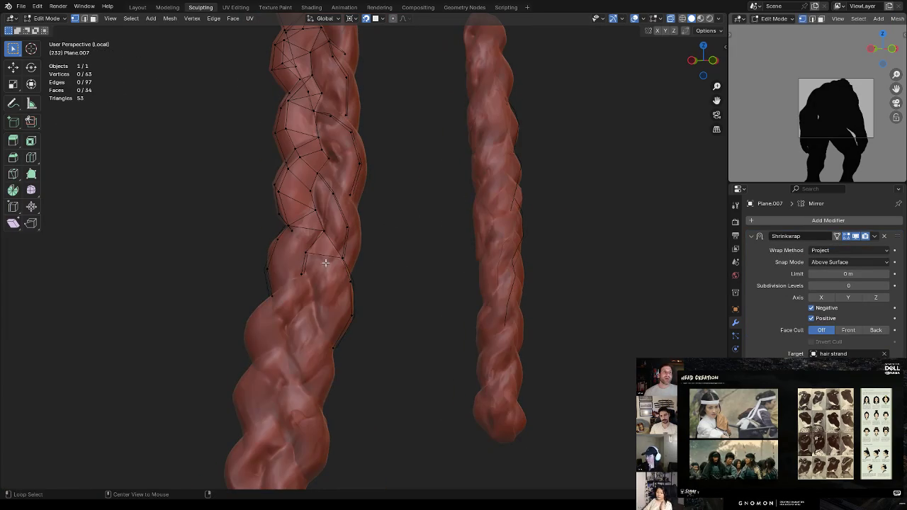
Fill a triangle from three vertices and move its lower-left corner into place
{"action": "left_click", "coordinate": [302, 274]}
{"action": "left_click", "coordinate": [343, 259], "text": "shift"}
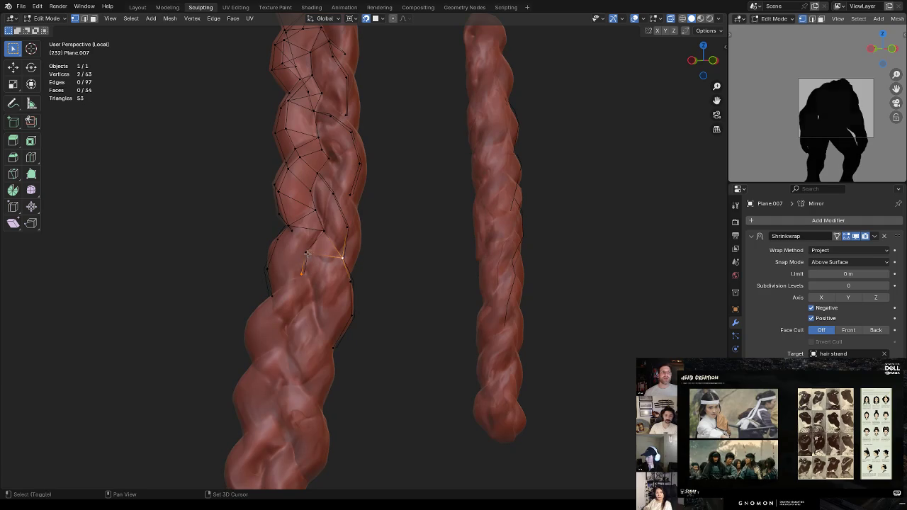
{"action": "left_click", "coordinate": [306, 253], "text": "shift"}
{"action": "key", "text": "f"}
{"action": "left_click", "coordinate": [302, 274]}
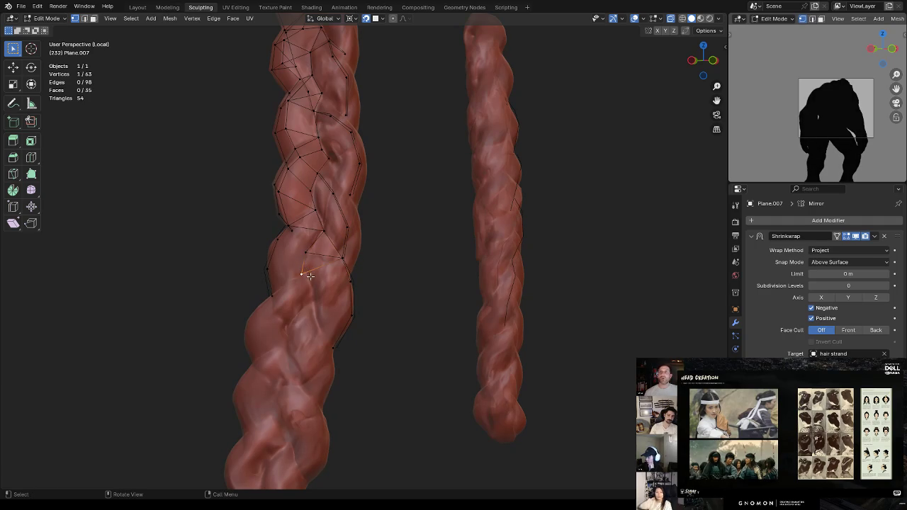
{"action": "key", "text": "g"}
{"action": "left_click", "coordinate": [316, 274]}
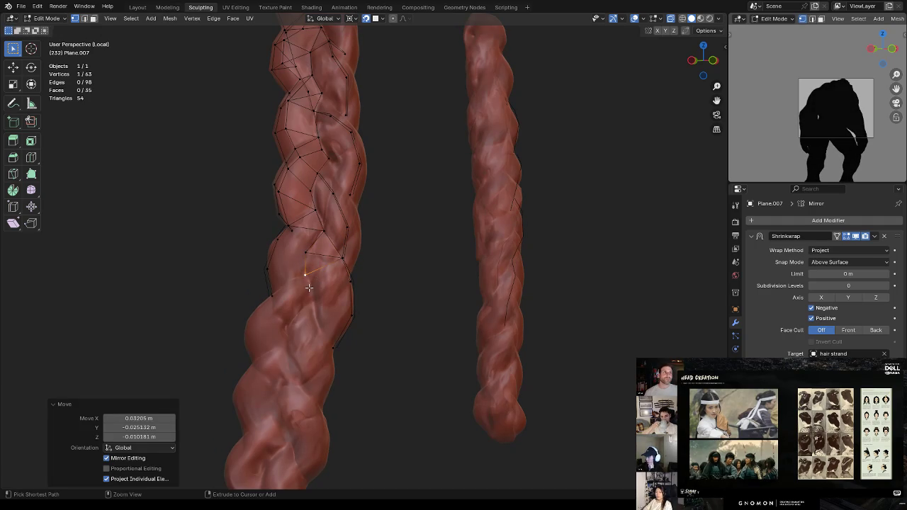
Extrude a line of vertices down the strand and join neighbouring vertices with an edge
{"action": "key", "text": "e"}
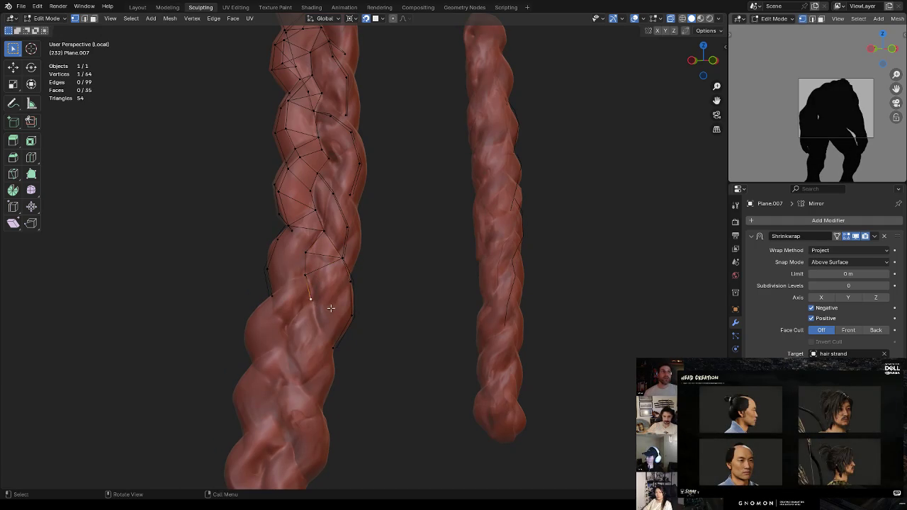
{"action": "left_click", "coordinate": [334, 276]}
{"action": "left_click", "coordinate": [279, 304], "text": "ctrl"}
{"action": "left_click", "coordinate": [273, 333], "text": "ctrl"}
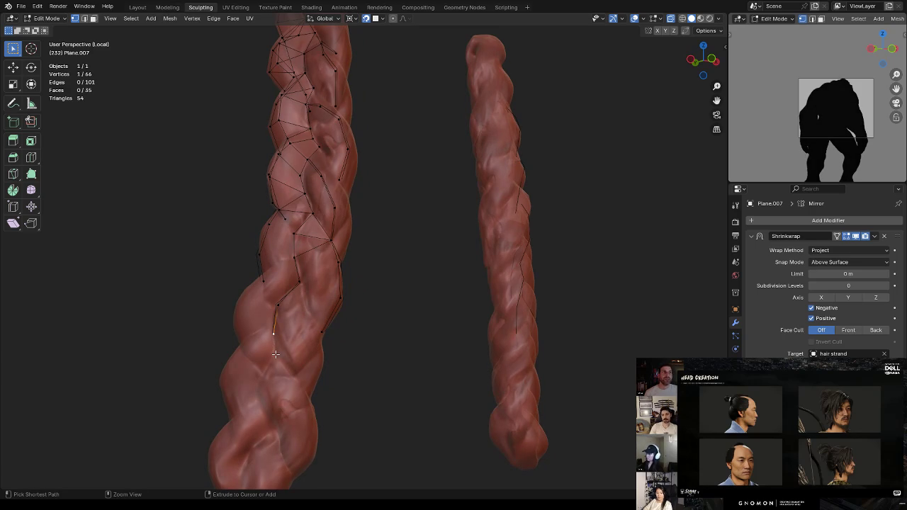
{"action": "left_click", "coordinate": [274, 354], "text": "ctrl"}
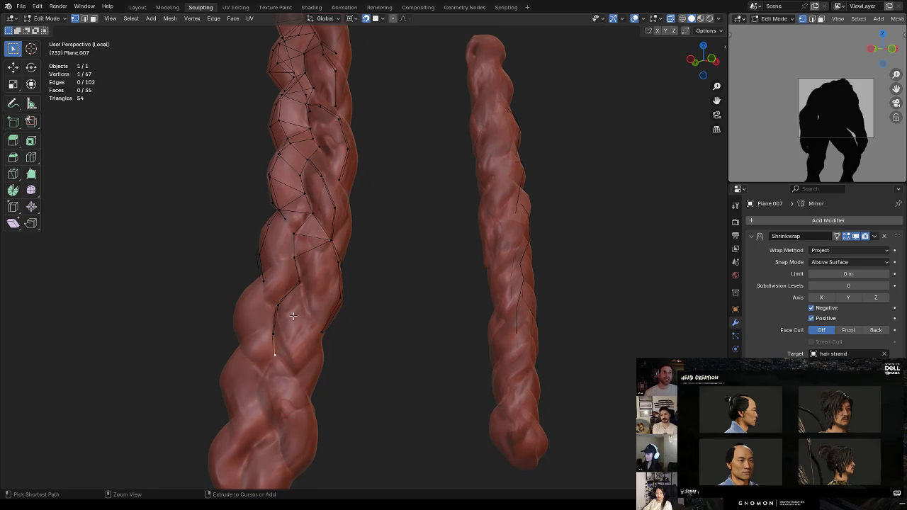
{"action": "left_click", "coordinate": [305, 306], "text": "ctrl"}
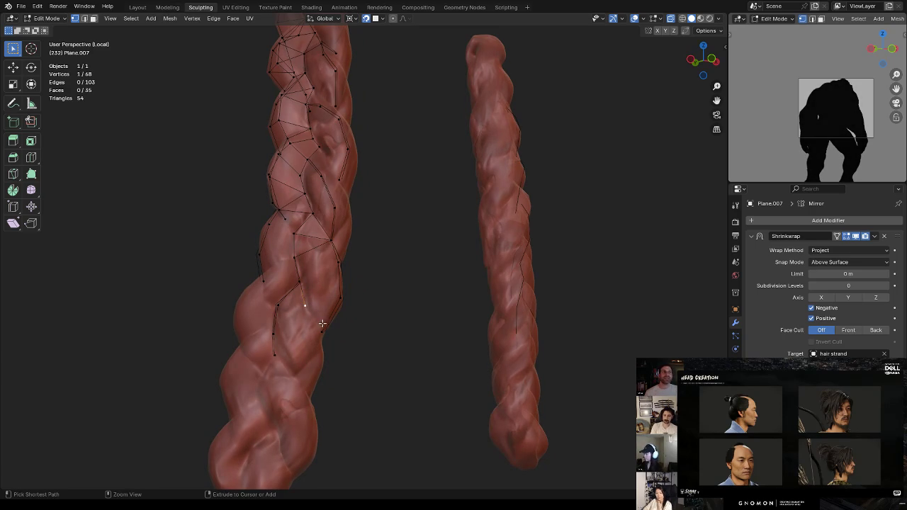
{"action": "left_click", "coordinate": [322, 331], "text": "shift"}
{"action": "key", "text": "f"}
Switch the braid back to solid display and nudge vertices onto the strand
{"action": "mouse_move", "coordinate": [326, 285]}
{"action": "middle_mouse_down"}
{"action": "mouse_move", "coordinate": [328, 258]}
{"action": "mouse_move", "coordinate": [283, 277]}
{"action": "middle_mouse_up"}
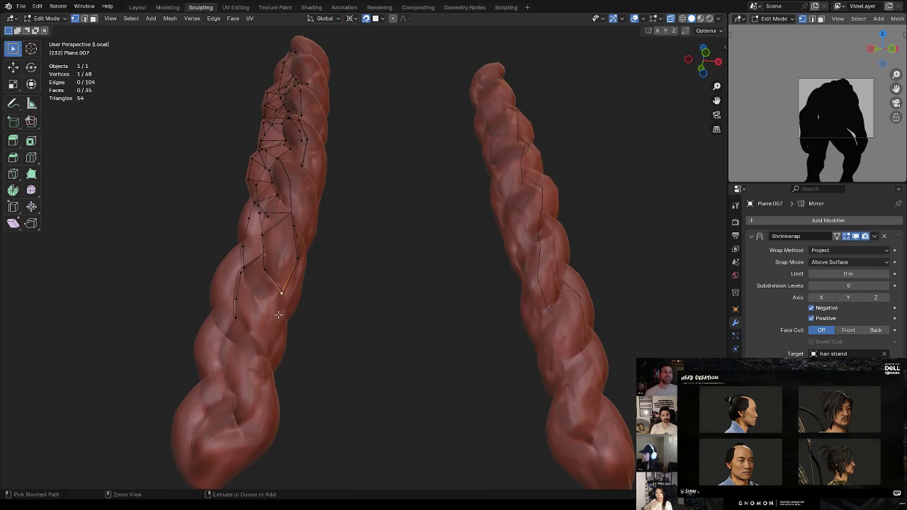
{"action": "key", "text": "alt+z"}
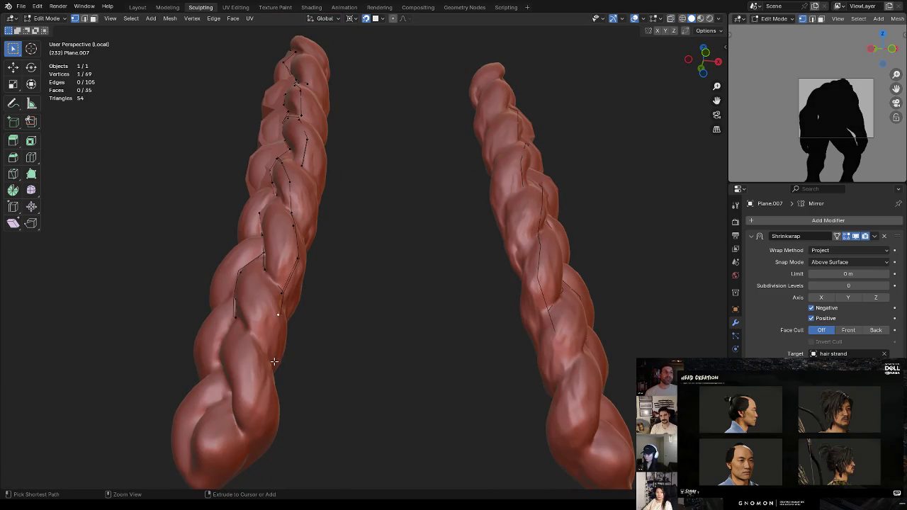
{"action": "mouse_move", "coordinate": [294, 333]}
{"action": "middle_mouse_down"}
{"action": "mouse_move", "coordinate": [333, 300]}
{"action": "mouse_move", "coordinate": [293, 310]}
{"action": "mouse_move", "coordinate": [296, 290]}
{"action": "mouse_move", "coordinate": [383, 264]}
{"action": "mouse_move", "coordinate": [441, 271]}
{"action": "mouse_move", "coordinate": [427, 244]}
{"action": "middle_mouse_up"}
{"action": "key", "text": "g"}
{"action": "left_click", "coordinate": [298, 318]}
{"action": "key", "text": "g"}
{"action": "left_click", "coordinate": [436, 248]}
Reposition a vertex, then add one on the second strand and join them with an edge
{"action": "key", "text": "g"}
{"action": "left_click", "coordinate": [414, 251]}
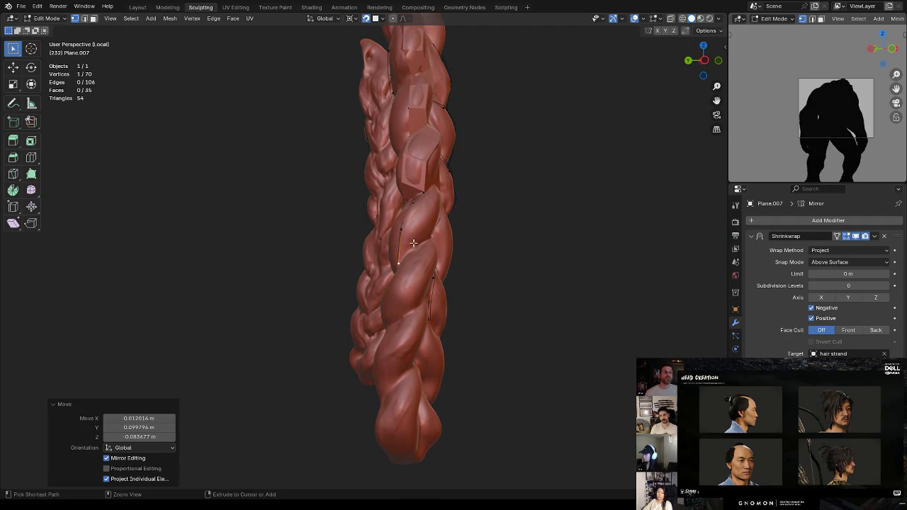
{"action": "middle_click_drag", "start_coordinate": [465, 219], "coordinate": [422, 208]}
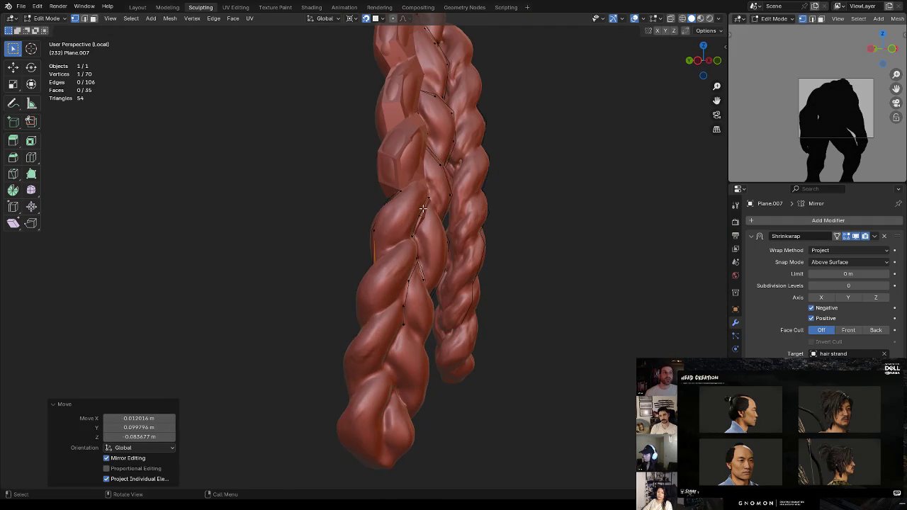
{"action": "right_click", "coordinate": [391, 246], "text": "ctrl"}
{"action": "mouse_move", "coordinate": [401, 237]}
{"action": "middle_mouse_down"}
{"action": "mouse_move", "coordinate": [413, 224]}
{"action": "mouse_move", "coordinate": [416, 246]}
{"action": "mouse_move", "coordinate": [403, 228]}
{"action": "mouse_move", "coordinate": [393, 250]}
{"action": "middle_mouse_up"}
{"action": "key", "text": "f"}
{"action": "key", "text": "alt+z"}
Extrude a new vertex from the selected one down onto the lower braid strand
{"action": "left_click", "coordinate": [394, 227]}
{"action": "key", "text": "alt+z"}
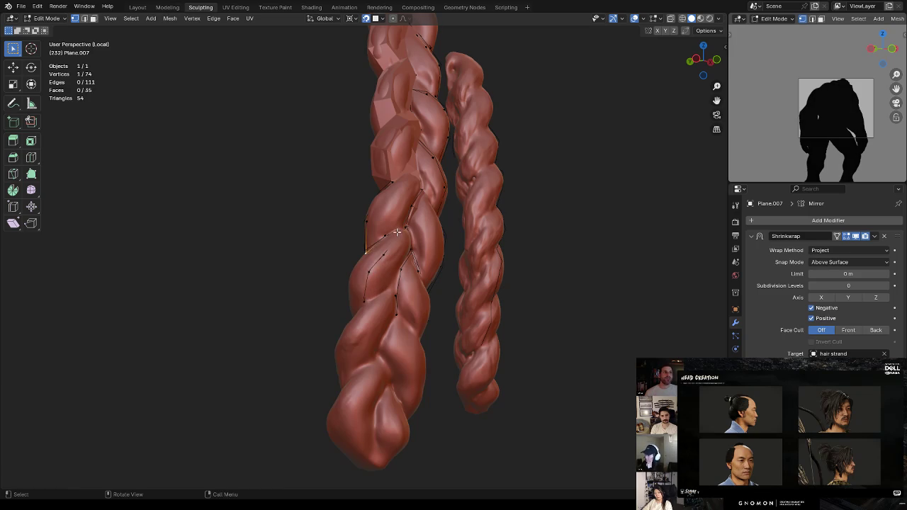
{"action": "middle_click_drag", "start_coordinate": [390, 234], "coordinate": [469, 226]}
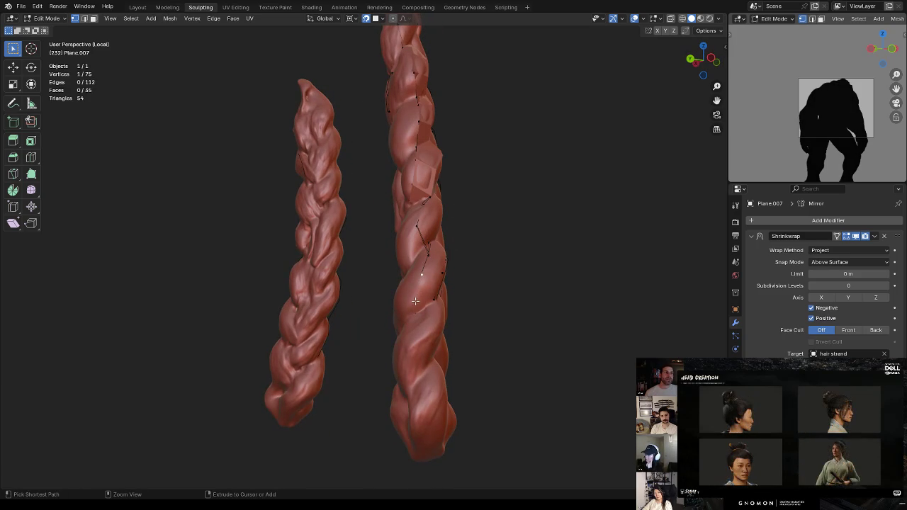
{"action": "middle_click_drag", "start_coordinate": [465, 249], "coordinate": [413, 263]}
{"action": "key", "text": "e"}
{"action": "left_click", "coordinate": [425, 267]}
{"action": "key", "text": "g"}
{"action": "left_click", "coordinate": [425, 268]}
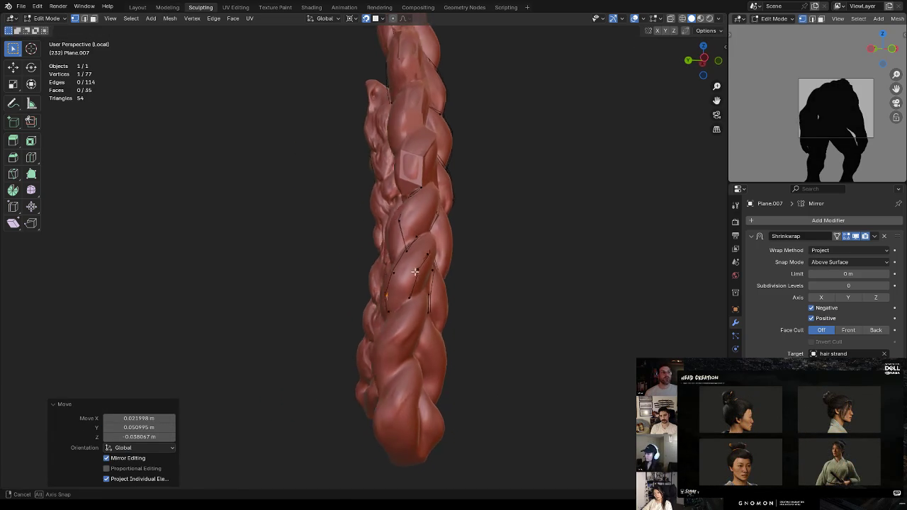
Adjust the new vertex's position so it sits on the strand surface
{"action": "key", "text": "g"}
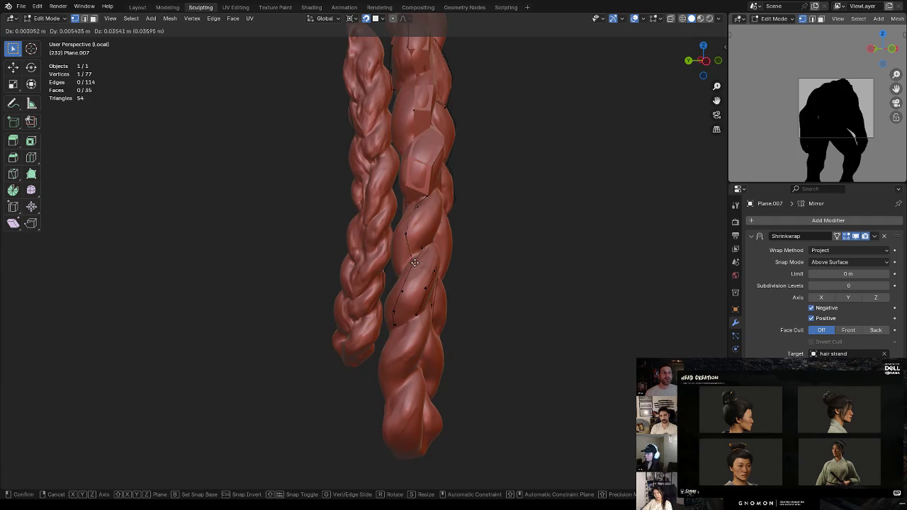
{"action": "left_click", "coordinate": [414, 262]}
{"action": "middle_click_drag", "start_coordinate": [414, 261], "coordinate": [409, 249]}
{"action": "key", "text": "g"}
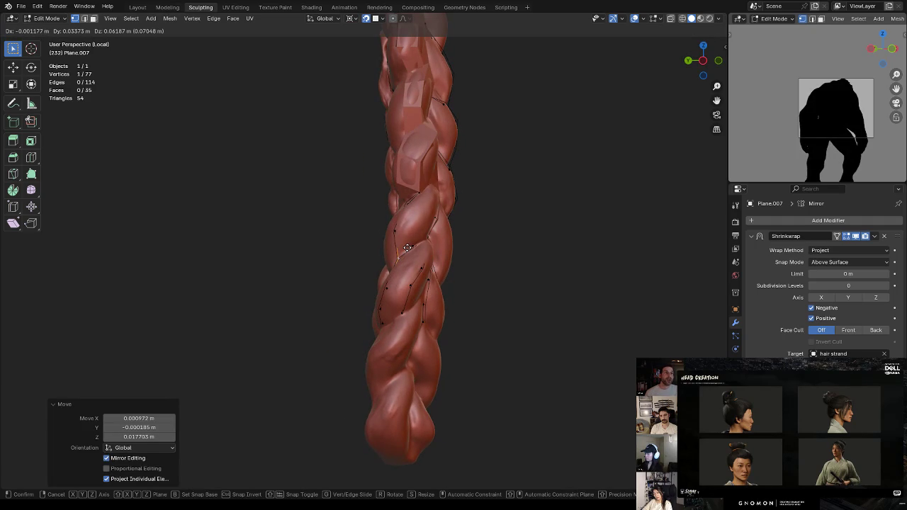
{"action": "left_click", "coordinate": [408, 248]}
{"action": "mouse_move", "coordinate": [422, 236]}
{"action": "middle_mouse_down"}
{"action": "mouse_move", "coordinate": [420, 193]}
{"action": "mouse_move", "coordinate": [412, 220]}
{"action": "mouse_move", "coordinate": [433, 176]}
{"action": "middle_mouse_up"}
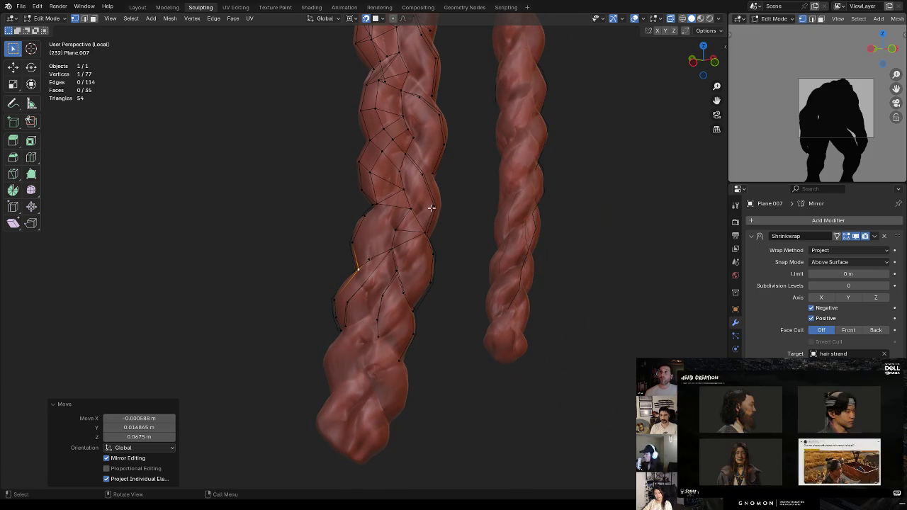
{"action": "mouse_move", "coordinate": [444, 259]}
{"action": "middle_mouse_down"}
{"action": "mouse_move", "coordinate": [431, 222]}
{"action": "mouse_move", "coordinate": [434, 239]}
{"action": "mouse_move", "coordinate": [466, 233]}
{"action": "mouse_move", "coordinate": [394, 233]}
{"action": "mouse_move", "coordinate": [371, 261]}
{"action": "mouse_move", "coordinate": [411, 243]}
{"action": "mouse_move", "coordinate": [412, 254]}
{"action": "mouse_move", "coordinate": [391, 265]}
{"action": "middle_mouse_up"}
Move a vertex into place, connect it to a neighbour with an edge, and select the next vertex
{"action": "key", "text": "g"}
{"action": "left_click", "coordinate": [392, 223]}
{"action": "left_click", "coordinate": [367, 260], "text": "shift"}
{"action": "key", "text": "f"}
{"action": "left_click", "coordinate": [390, 265]}
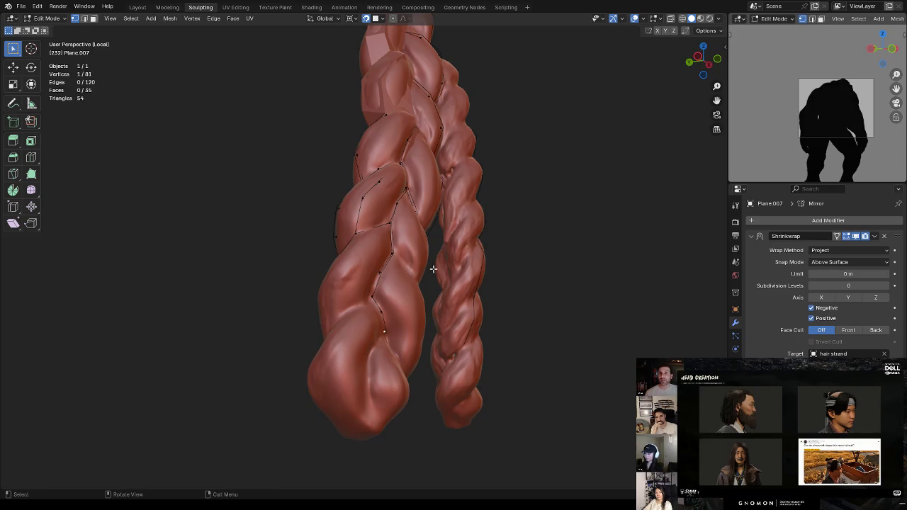
{"action": "mouse_move", "coordinate": [458, 209]}
{"action": "middle_mouse_down"}
{"action": "mouse_move", "coordinate": [378, 272]}
{"action": "mouse_move", "coordinate": [366, 251]}
{"action": "mouse_move", "coordinate": [341, 299]}
{"action": "mouse_move", "coordinate": [372, 256]}
{"action": "mouse_move", "coordinate": [340, 279]}
{"action": "mouse_move", "coordinate": [344, 302]}
{"action": "middle_mouse_up"}
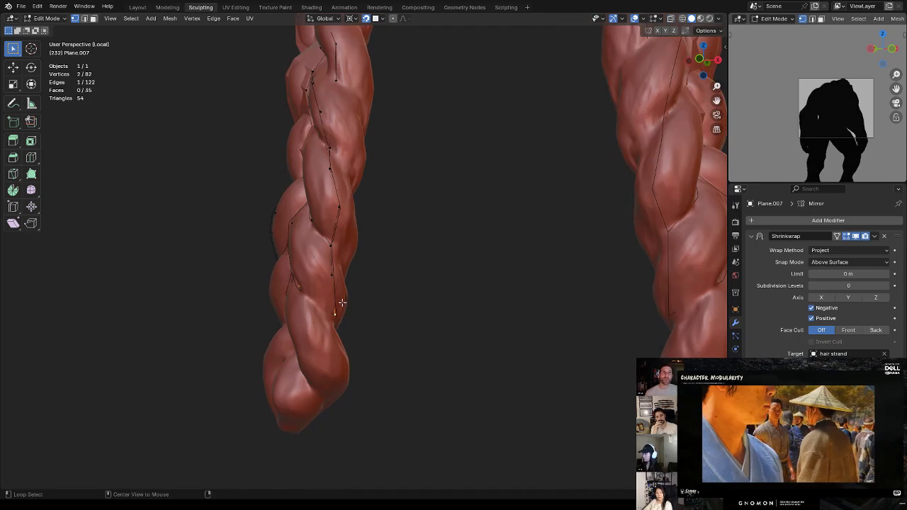
Extrude a vertex further down the strand and fit it to the braid
{"action": "key", "text": "e"}
{"action": "left_click", "coordinate": [317, 303]}
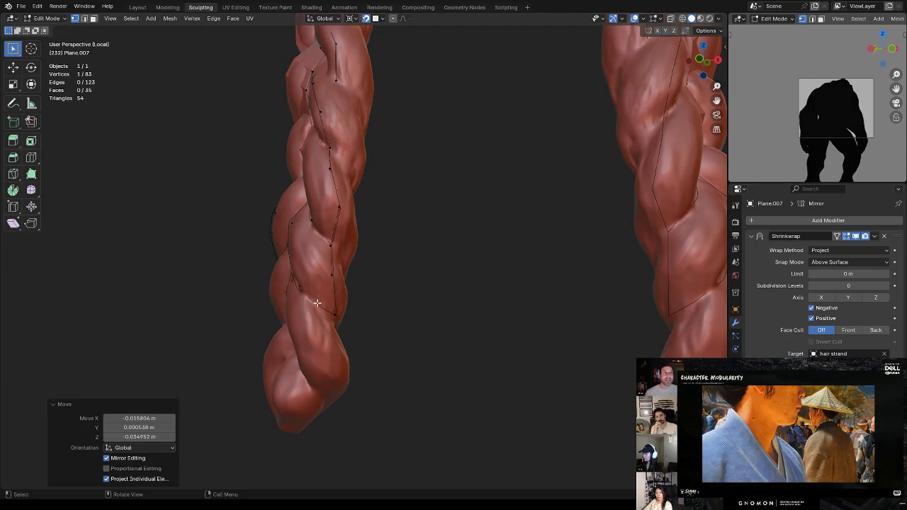
{"action": "key", "text": "g"}
{"action": "left_click", "coordinate": [329, 312]}
{"action": "mouse_move", "coordinate": [330, 311]}
{"action": "middle_mouse_down"}
{"action": "mouse_move", "coordinate": [385, 290]}
{"action": "mouse_move", "coordinate": [366, 264]}
{"action": "mouse_move", "coordinate": [391, 287]}
{"action": "mouse_move", "coordinate": [438, 263]}
{"action": "mouse_move", "coordinate": [456, 234]}
{"action": "mouse_move", "coordinate": [433, 253]}
{"action": "middle_mouse_up"}
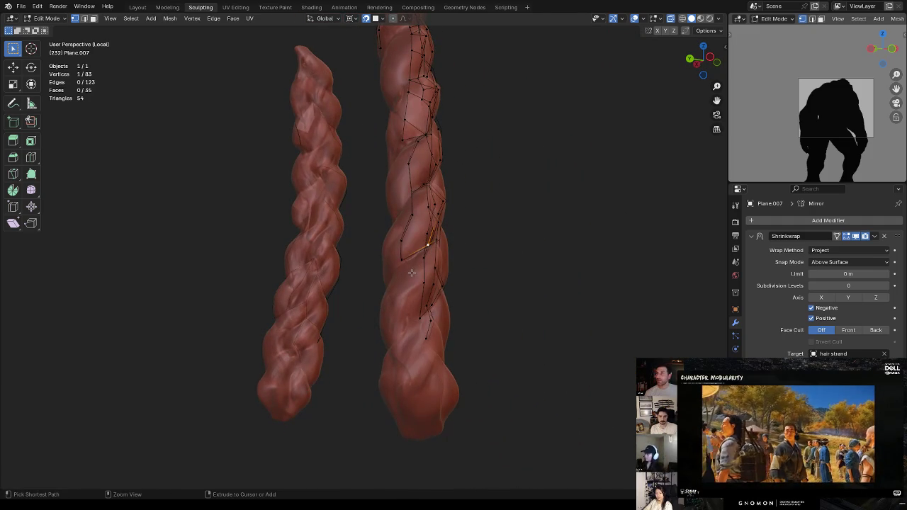
Add vertices along the strand, connect them with an edge, and extend the edge line
{"action": "right_click", "coordinate": [394, 339], "text": "ctrl"}
{"action": "mouse_move", "coordinate": [394, 338]}
{"action": "middle_mouse_down"}
{"action": "mouse_move", "coordinate": [386, 319]}
{"action": "mouse_move", "coordinate": [411, 269]}
{"action": "mouse_move", "coordinate": [390, 260]}
{"action": "mouse_move", "coordinate": [376, 298]}
{"action": "mouse_move", "coordinate": [383, 277]}
{"action": "mouse_move", "coordinate": [411, 285]}
{"action": "mouse_move", "coordinate": [405, 298]}
{"action": "middle_mouse_up"}
{"action": "right_click", "coordinate": [374, 299], "text": "ctrl"}
{"action": "key", "text": "f"}
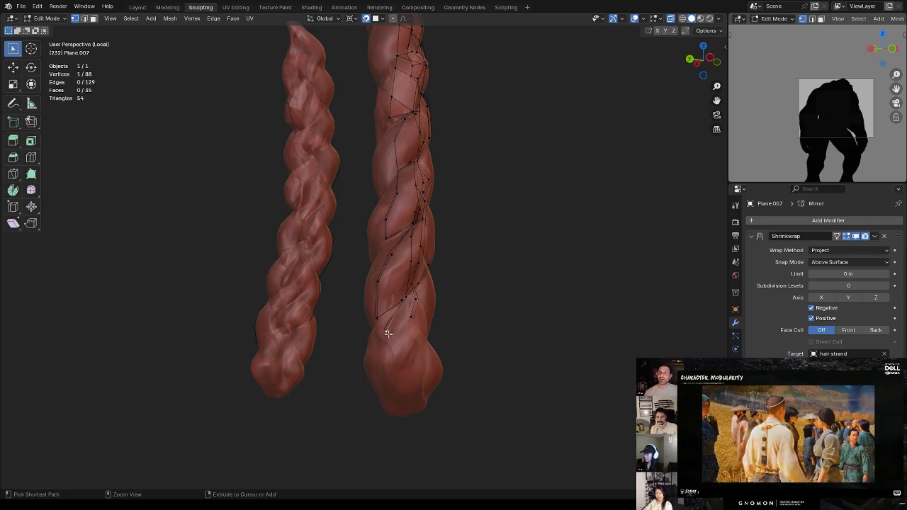
{"action": "right_click", "coordinate": [389, 403], "text": "ctrl"}
{"action": "mouse_move", "coordinate": [431, 367]}
{"action": "middle_mouse_down"}
{"action": "mouse_move", "coordinate": [427, 298]}
{"action": "mouse_move", "coordinate": [357, 309]}
{"action": "middle_mouse_up"}
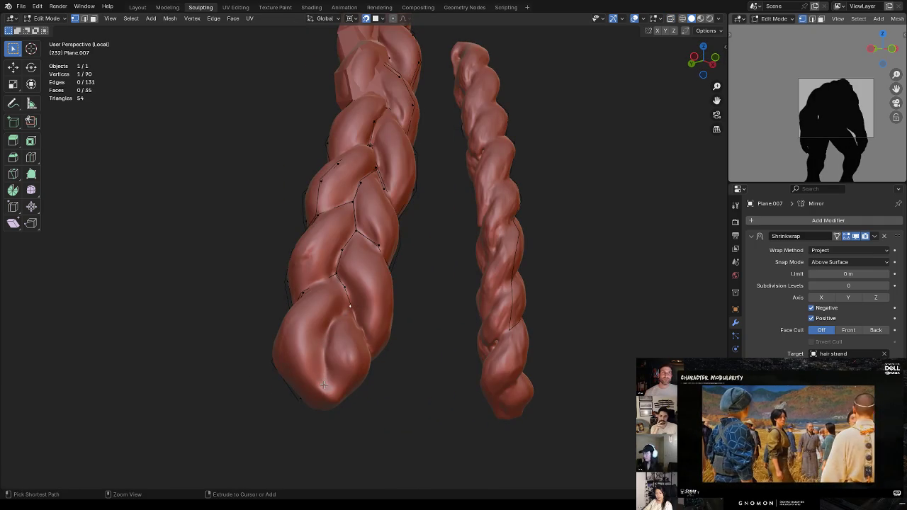
With X-ray on, cut an edge loop through the faces and slide a new vertex into place
{"action": "key", "text": "alt+z"}
{"action": "key", "text": "ctrl+r"}
{"action": "left_click", "coordinate": [347, 335]}
{"action": "key", "text": "g"}
{"action": "left_click", "coordinate": [325, 333]}
Adjust the vertex near the braid's tip and add a new vertex at the tip
{"action": "left_click", "coordinate": [352, 308]}
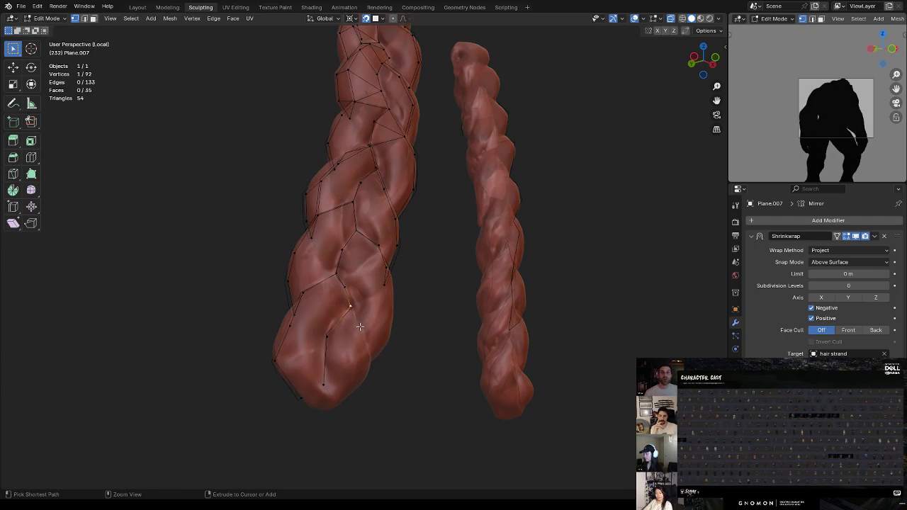
{"action": "middle_click_drag", "start_coordinate": [398, 303], "coordinate": [328, 288]}
{"action": "key", "text": "g"}
{"action": "left_click", "coordinate": [361, 309]}
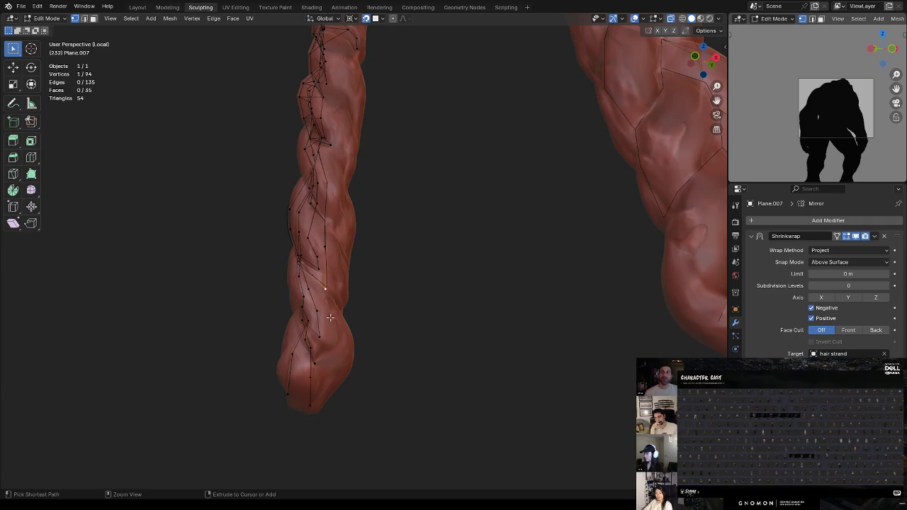
{"action": "right_click", "coordinate": [328, 373], "text": "ctrl"}
{"action": "middle_click_drag", "start_coordinate": [329, 372], "coordinate": [380, 289]}
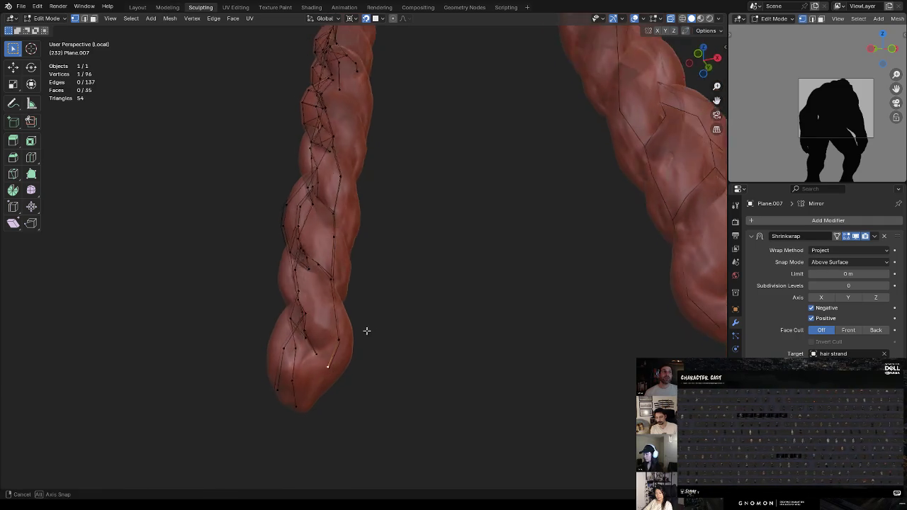
Merge two vertices at their centre and reposition the merged vertex
{"action": "key", "text": "m"}
{"action": "left_click", "coordinate": [366, 239]}
{"action": "middle_click_drag", "start_coordinate": [366, 234], "coordinate": [393, 259]}
{"action": "key", "text": "g"}
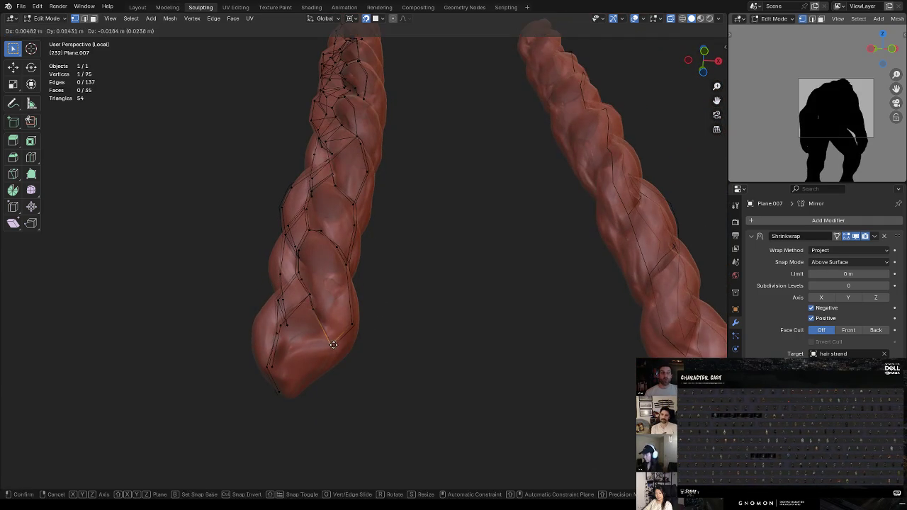
{"action": "left_click", "coordinate": [335, 347]}
{"action": "middle_click_drag", "start_coordinate": [336, 348], "coordinate": [366, 323]}
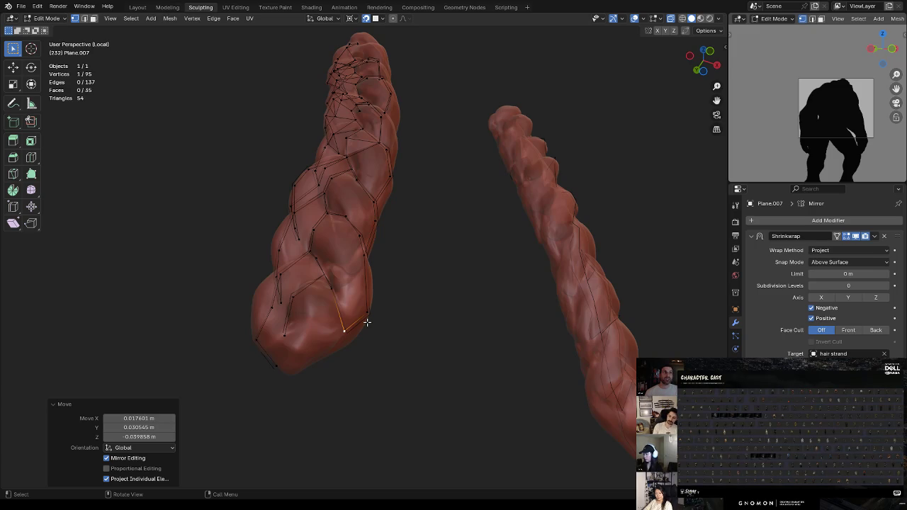
Inspect both braids, zoom in, and move a vertex at the braid's top
{"action": "mouse_move", "coordinate": [408, 240]}
{"action": "middle_mouse_down"}
{"action": "mouse_move", "coordinate": [415, 247]}
{"action": "mouse_move", "coordinate": [392, 335]}
{"action": "middle_mouse_up"}
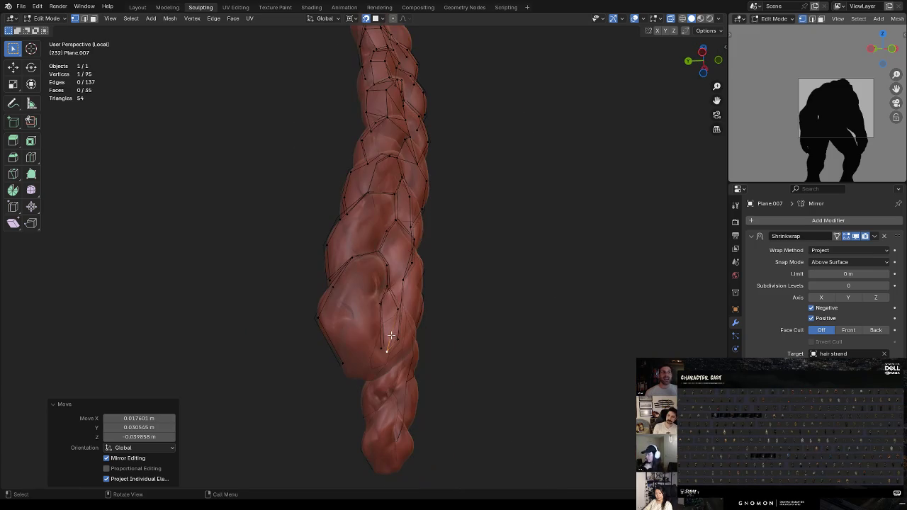
{"action": "middle_click_drag", "start_coordinate": [444, 232], "coordinate": [451, 295]}
{"action": "mouse_move", "coordinate": [419, 254]}
{"action": "middle_mouse_down"}
{"action": "mouse_move", "coordinate": [468, 231]}
{"action": "mouse_move", "coordinate": [463, 209]}
{"action": "mouse_move", "coordinate": [415, 196]}
{"action": "mouse_move", "coordinate": [391, 251]}
{"action": "mouse_move", "coordinate": [393, 327]}
{"action": "mouse_move", "coordinate": [383, 283]}
{"action": "mouse_move", "coordinate": [421, 260]}
{"action": "mouse_move", "coordinate": [437, 282]}
{"action": "mouse_move", "coordinate": [413, 196]}
{"action": "mouse_move", "coordinate": [399, 333]}
{"action": "middle_mouse_up"}
{"action": "middle_click_drag", "start_coordinate": [376, 193], "coordinate": [381, 185]}
{"action": "scroll", "coordinate": [423, 186], "scroll_direction": "up", "scroll_amount": 2}
{"action": "scroll", "coordinate": [429, 184], "scroll_direction": "up", "scroll_amount": 2}
{"action": "key", "text": "g"}
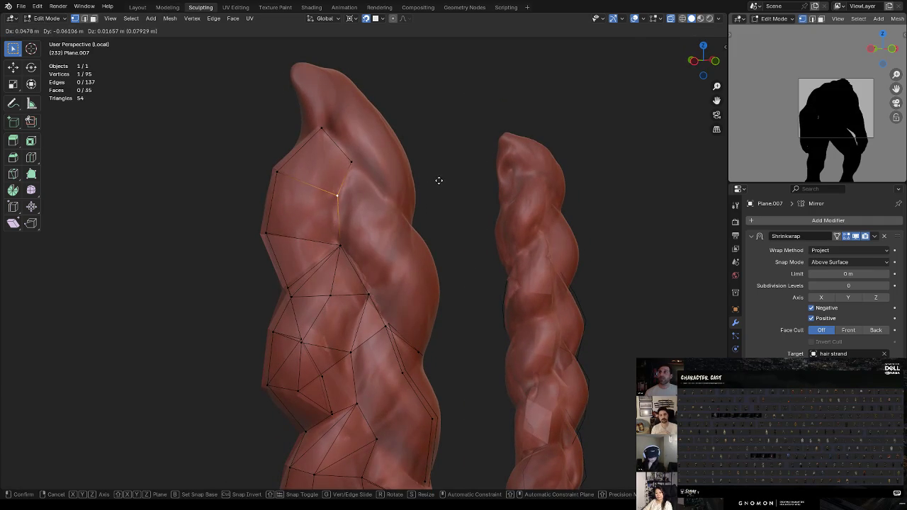
{"action": "left_click", "coordinate": [438, 181]}
{"action": "middle_click_drag", "start_coordinate": [431, 180], "coordinate": [364, 200]}
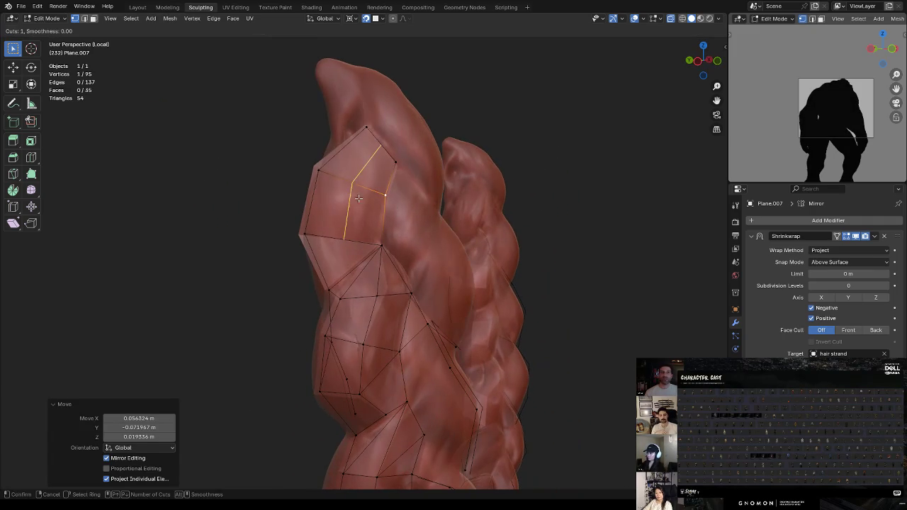
Add a centred edge loop through the top faces and move one of its new vertices
{"action": "key", "text": "ctrl+r"}
{"action": "left_click", "coordinate": [363, 183]}
{"action": "right_click", "coordinate": [363, 183]}
{"action": "left_click", "coordinate": [382, 146]}
{"action": "key", "text": "g"}
{"action": "left_click", "coordinate": [386, 137]}
Nudge a lower cage vertex to fit the strand
{"action": "left_click", "coordinate": [343, 240]}
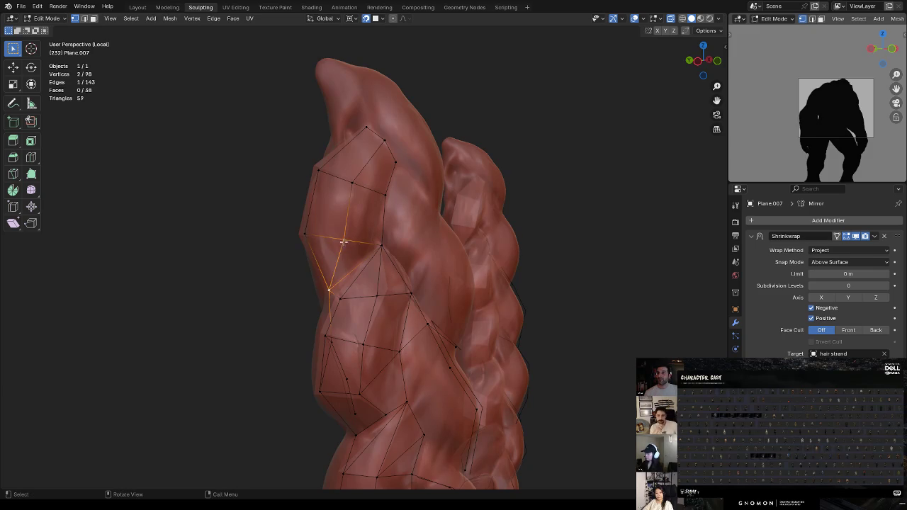
{"action": "left_click", "coordinate": [344, 243]}
{"action": "key", "text": "g"}
{"action": "left_click", "coordinate": [345, 238]}
{"action": "middle_click_drag", "start_coordinate": [345, 238], "coordinate": [382, 243]}
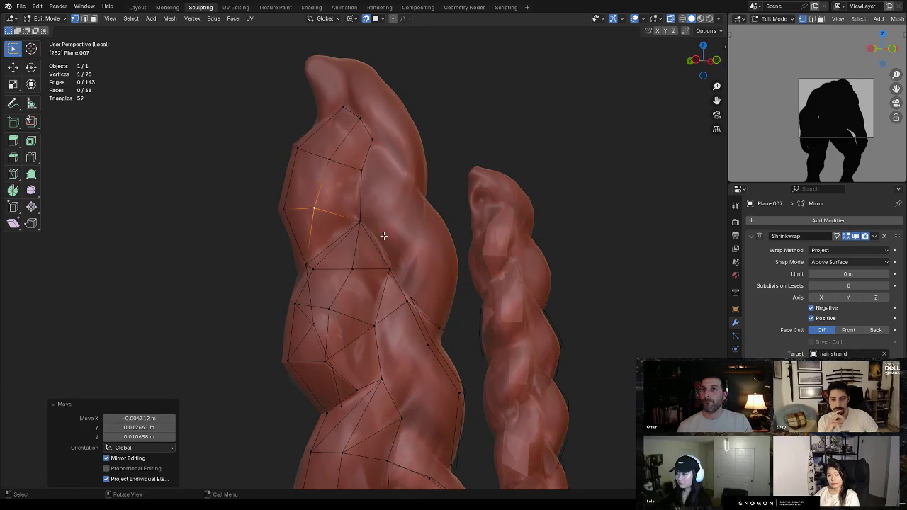
Add another edge loop across the cage and reposition one of its vertices
{"action": "key", "text": "ctrl+r"}
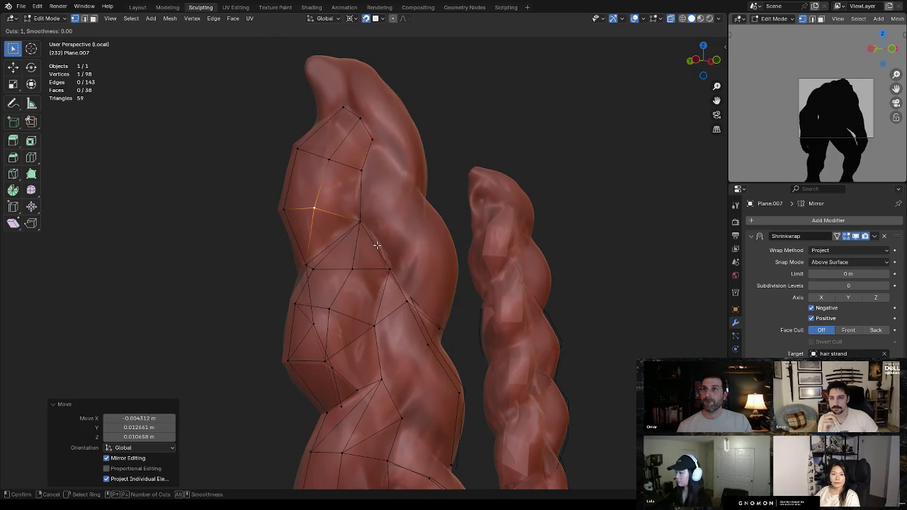
{"action": "left_click", "coordinate": [374, 246]}
{"action": "left_click", "coordinate": [380, 246]}
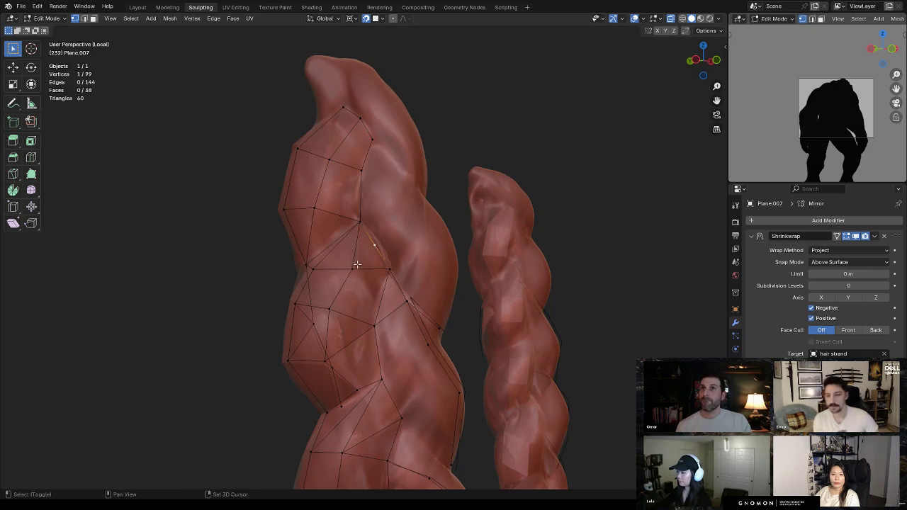
{"action": "left_click", "coordinate": [381, 246]}
{"action": "key", "text": "g"}
{"action": "left_click", "coordinate": [397, 234]}
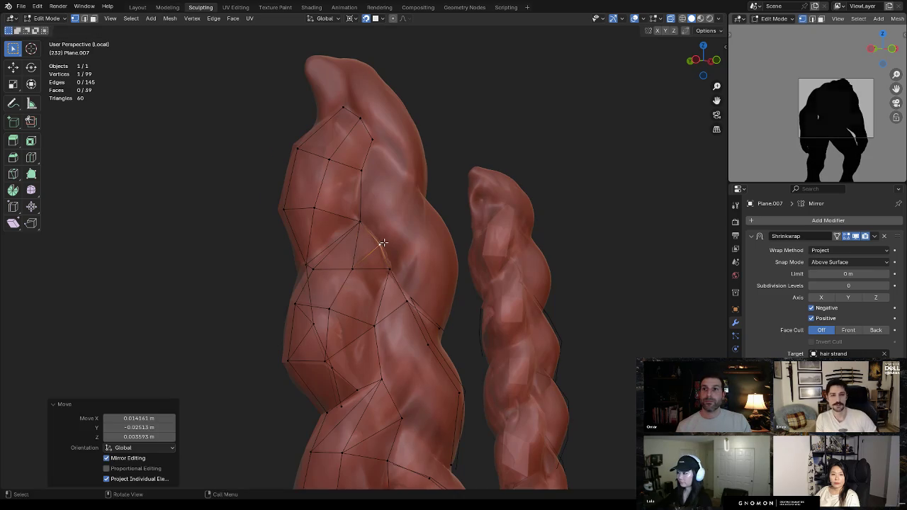
Dissolve the unwanted edge in edge mode, then toggle X-ray to check coverage
{"action": "key", "text": "2"}
{"action": "key", "text": "x"}
{"action": "left_click", "coordinate": [385, 243]}
{"action": "mouse_move", "coordinate": [385, 244]}
{"action": "middle_mouse_down"}
{"action": "mouse_move", "coordinate": [433, 223]}
{"action": "mouse_move", "coordinate": [435, 236]}
{"action": "middle_mouse_up"}
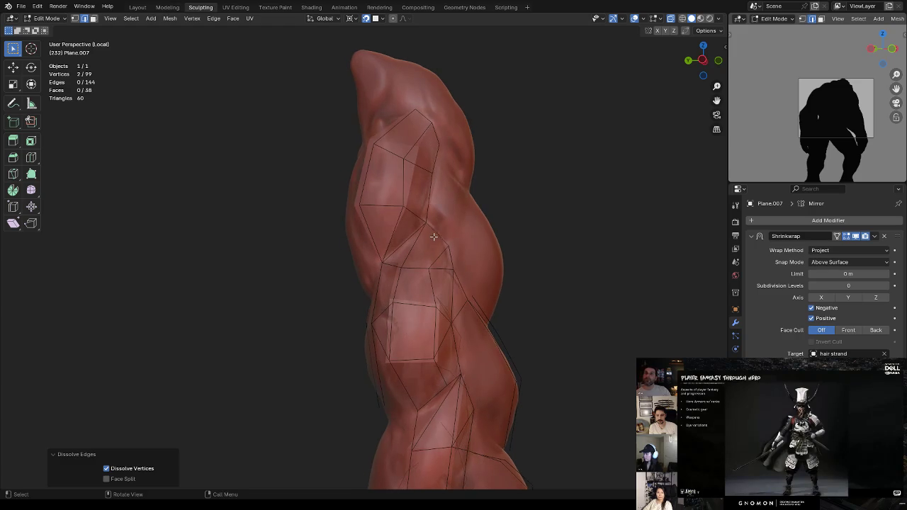
{"action": "middle_click_drag", "start_coordinate": [436, 234], "coordinate": [441, 230]}
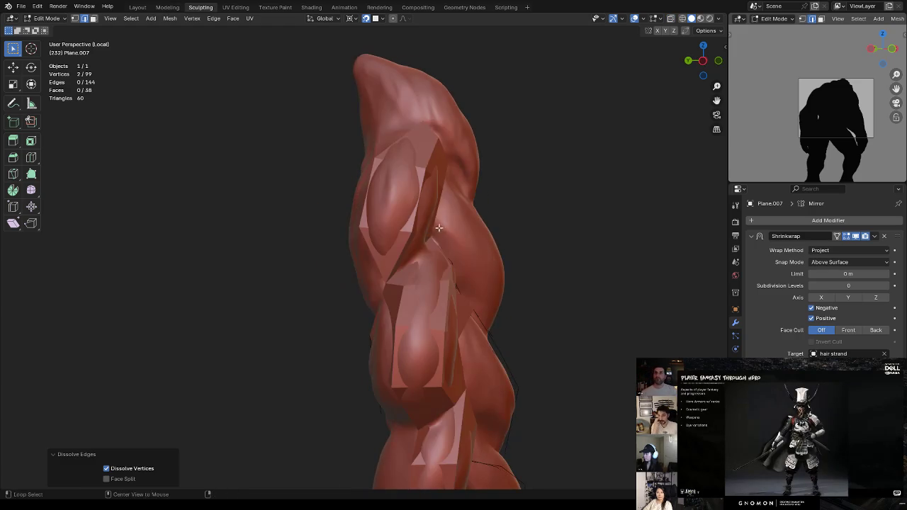
{"action": "key", "text": "alt+z"}
{"action": "key", "text": "alt+z"}
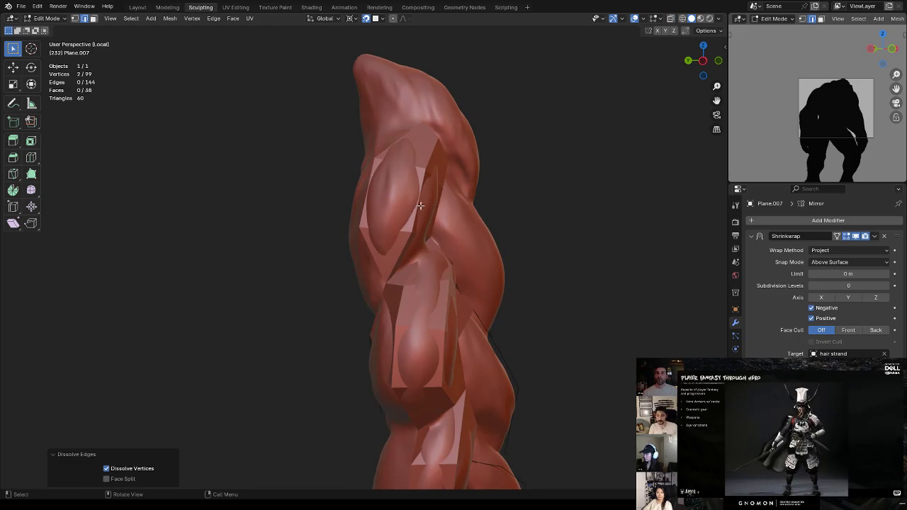
{"action": "key", "text": "alt+z"}
{"action": "key", "text": "Tab"}
{"action": "key", "text": "Tab"}
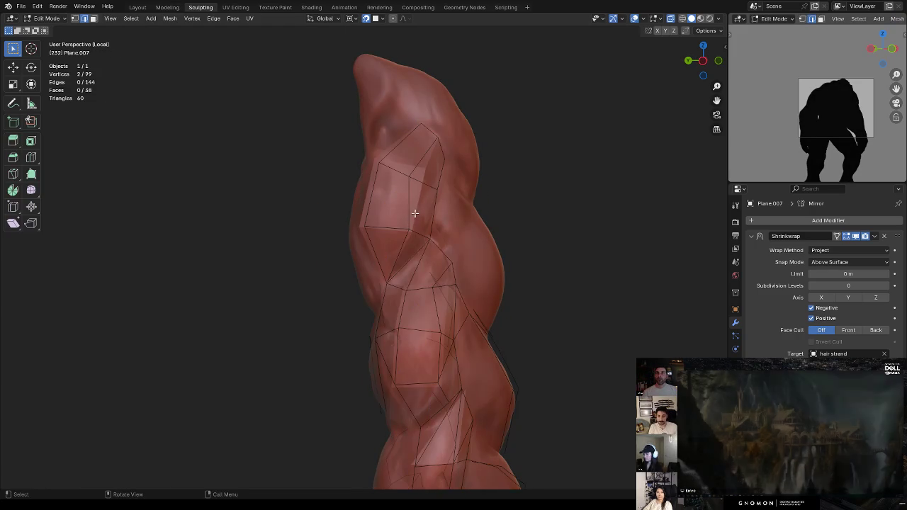
Move several cage vertices lower on the strand so they hug the braid
{"action": "left_click_drag", "start_coordinate": [410, 181], "coordinate": [420, 171]}
{"action": "mouse_move", "coordinate": [420, 171]}
{"action": "middle_mouse_down"}
{"action": "mouse_move", "coordinate": [429, 187]}
{"action": "mouse_move", "coordinate": [456, 193]}
{"action": "middle_mouse_up"}
{"action": "key", "text": "g"}
{"action": "left_click", "coordinate": [439, 199]}
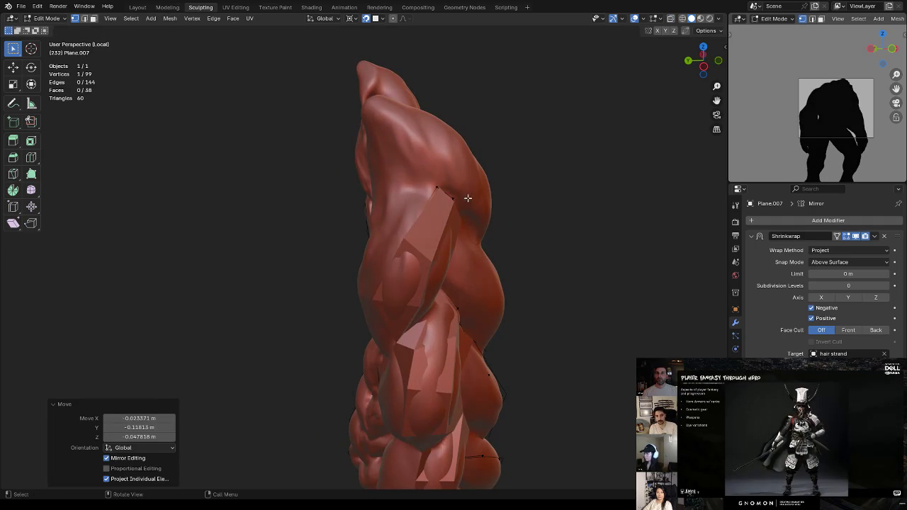
{"action": "left_click", "coordinate": [423, 262]}
{"action": "key", "text": "g"}
{"action": "left_click", "coordinate": [376, 298]}
{"action": "middle_click_drag", "start_coordinate": [377, 298], "coordinate": [437, 282]}
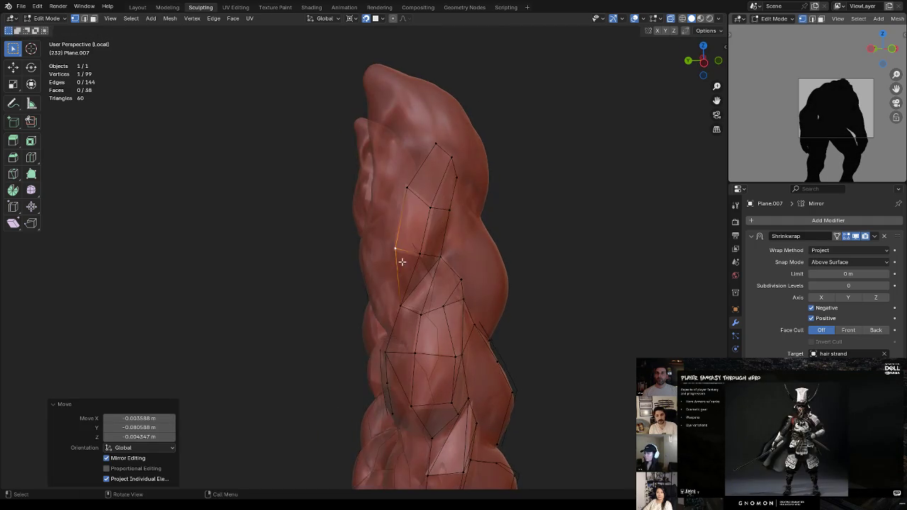
Reshape the remaining cage vertices to fit the surface near the tip
{"action": "key", "text": "g"}
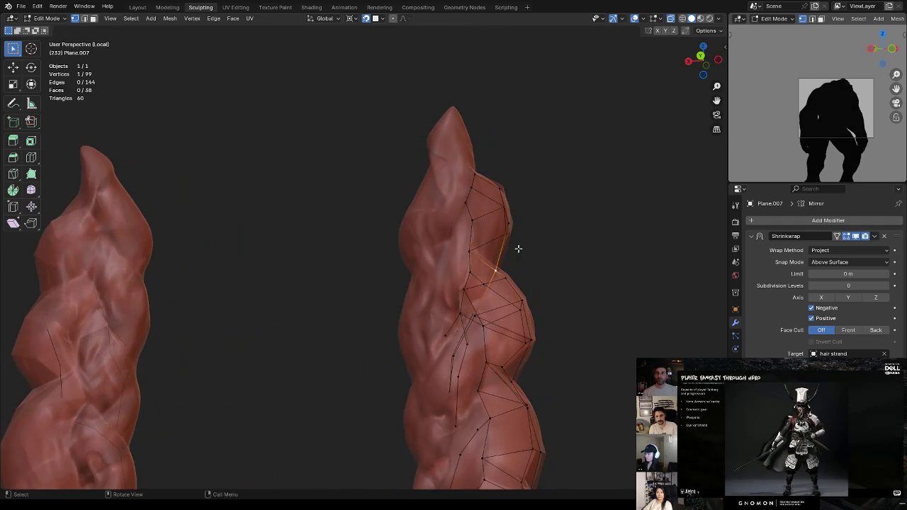
{"action": "left_click", "coordinate": [436, 268]}
{"action": "middle_click_drag", "start_coordinate": [437, 268], "coordinate": [395, 255]}
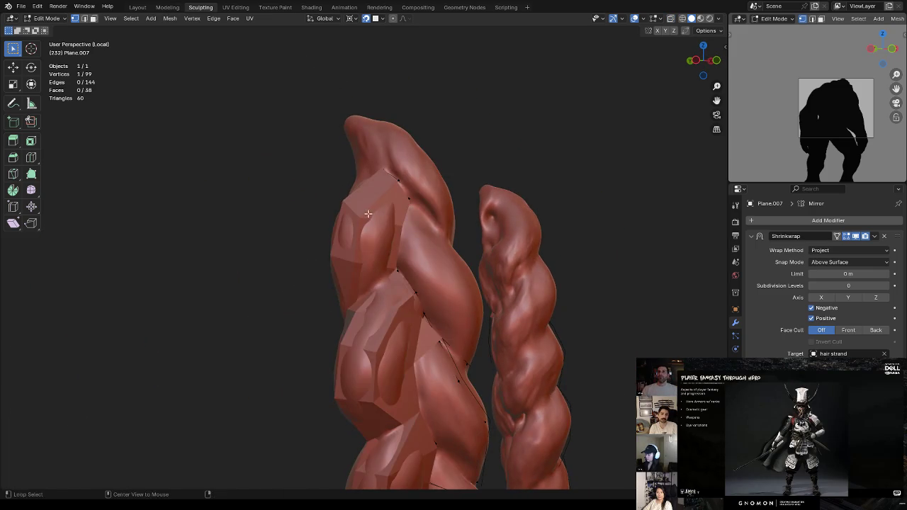
{"action": "left_click_drag", "start_coordinate": [365, 216], "coordinate": [370, 215]}
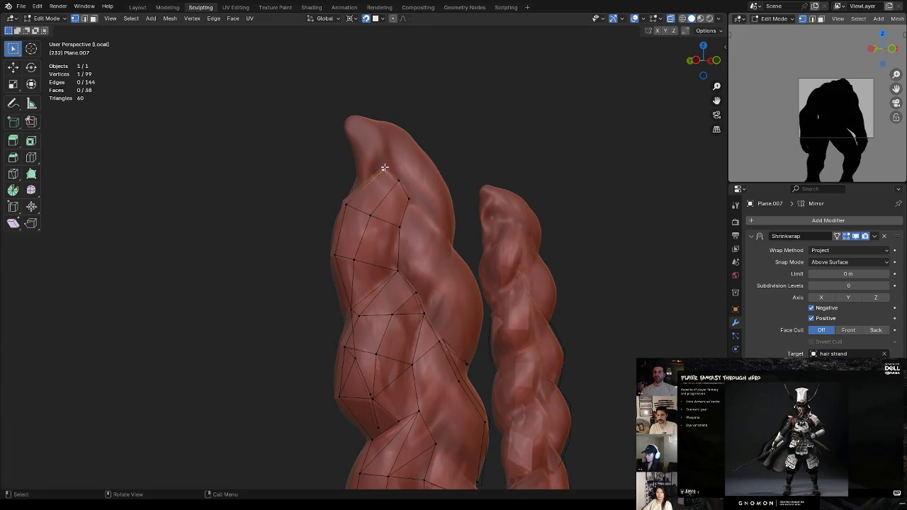
{"action": "middle_click_drag", "start_coordinate": [384, 167], "coordinate": [416, 165]}
{"action": "key", "text": "g"}
{"action": "left_click", "coordinate": [421, 164]}
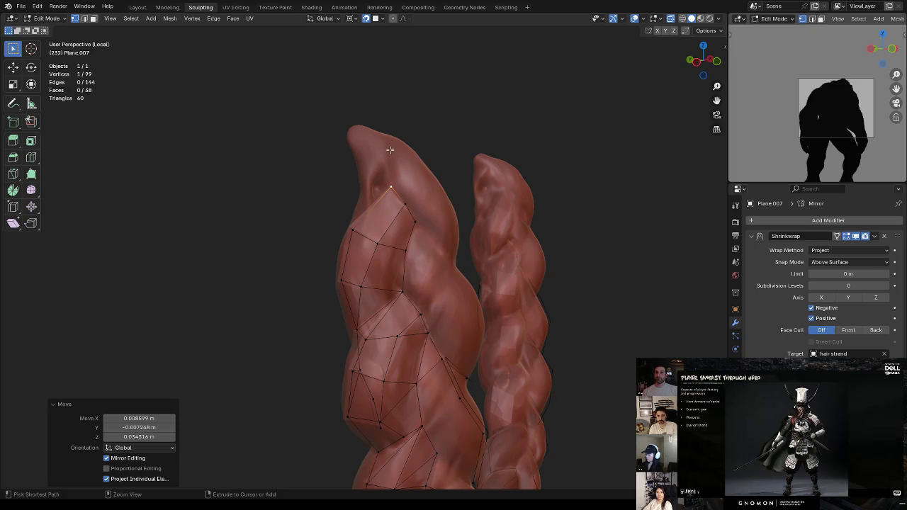
Extrude a new vertex toward the braid tip and place it on the tip's surface
{"action": "right_click", "coordinate": [390, 150], "text": "ctrl"}
{"action": "middle_click_drag", "start_coordinate": [397, 138], "coordinate": [379, 205]}
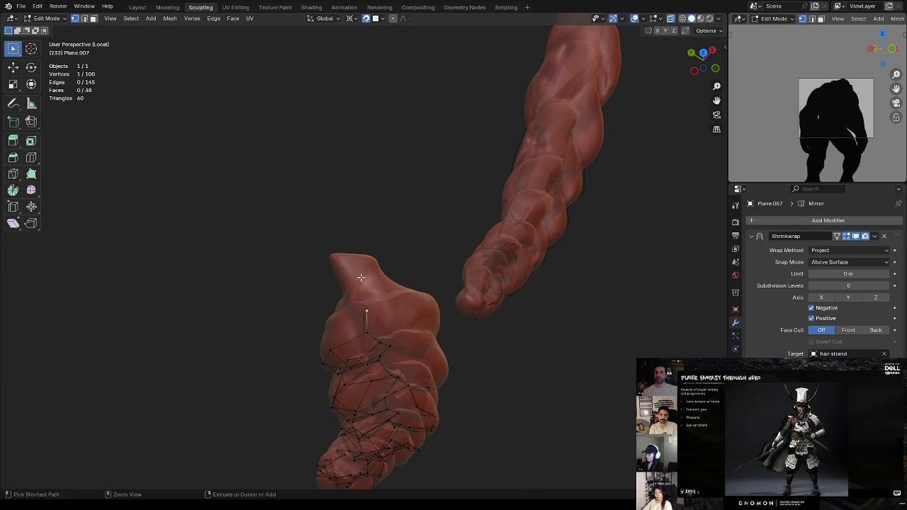
{"action": "mouse_move", "coordinate": [400, 254]}
{"action": "middle_mouse_down"}
{"action": "mouse_move", "coordinate": [397, 202]}
{"action": "mouse_move", "coordinate": [361, 203]}
{"action": "middle_mouse_up"}
{"action": "key", "text": "g"}
{"action": "left_click", "coordinate": [363, 182]}
{"action": "key", "text": "g"}
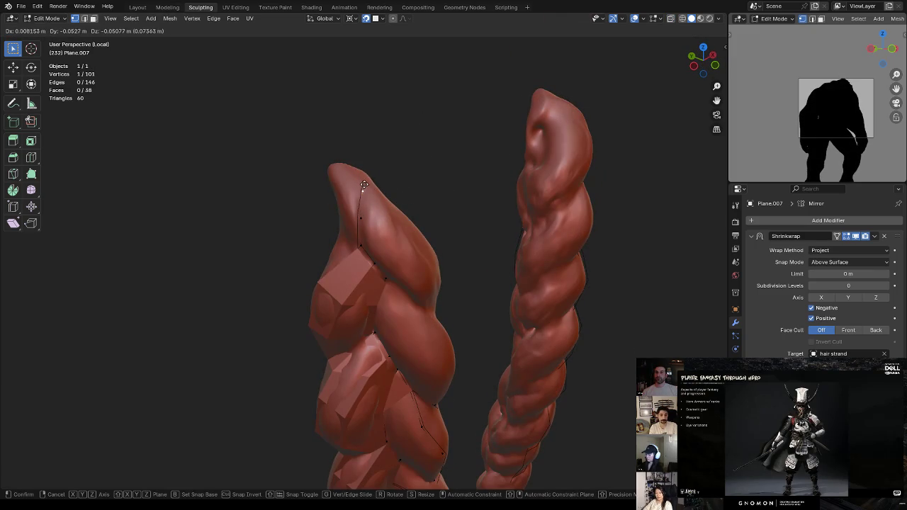
{"action": "left_click", "coordinate": [370, 186]}
{"action": "key", "text": "g"}
{"action": "left_click", "coordinate": [394, 184]}
Extrude more vertices along and down the tip edge, positioning each on the strand
{"action": "right_click", "coordinate": [392, 212], "text": "ctrl"}
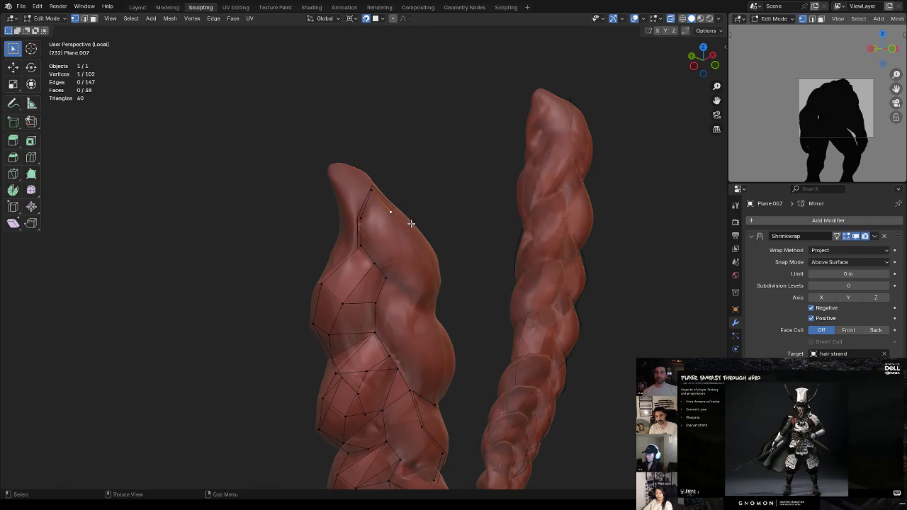
{"action": "middle_click_drag", "start_coordinate": [407, 228], "coordinate": [391, 214]}
{"action": "key", "text": "g"}
{"action": "left_click", "coordinate": [383, 211]}
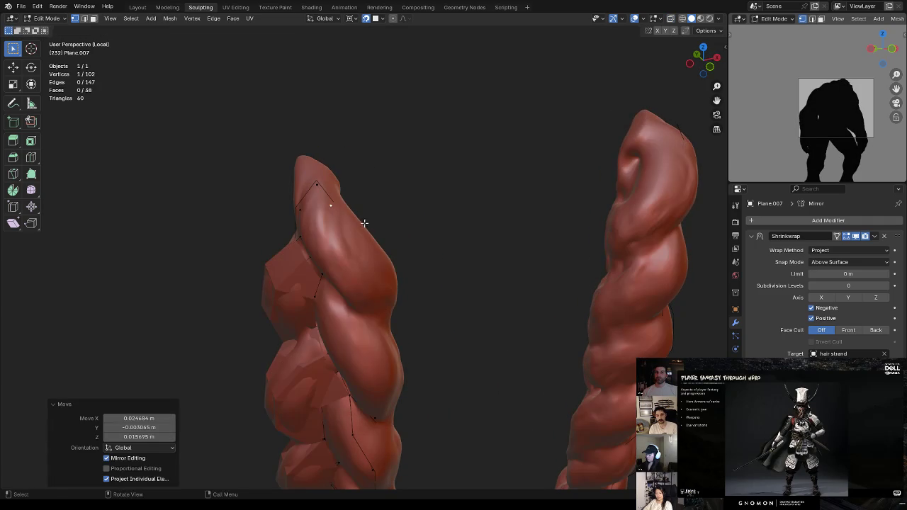
{"action": "right_click", "coordinate": [341, 246], "text": "ctrl"}
{"action": "middle_click_drag", "start_coordinate": [355, 275], "coordinate": [392, 227]}
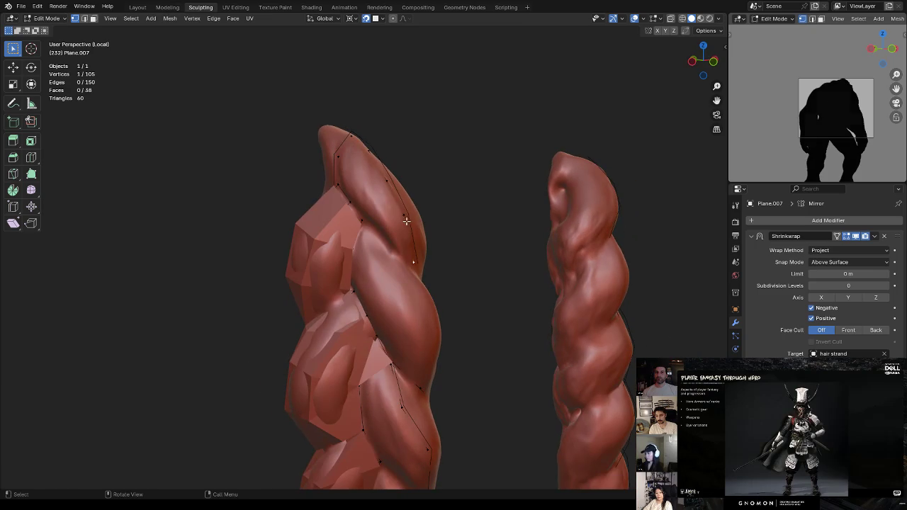
{"action": "left_click", "coordinate": [407, 221]}
{"action": "middle_click_drag", "start_coordinate": [407, 221], "coordinate": [381, 162]}
Join the top cage vertices and fill new faces, including a triangle, at the strand tip
{"action": "left_click", "coordinate": [382, 162]}
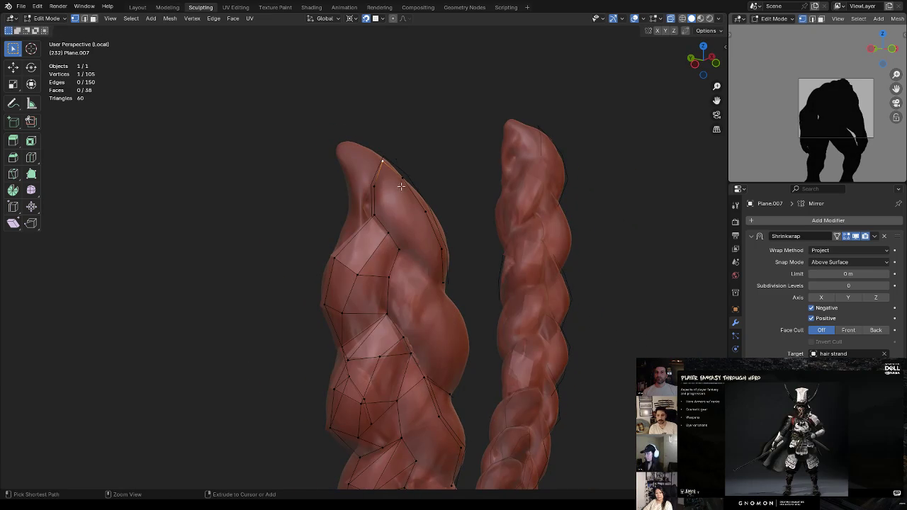
{"action": "left_click", "coordinate": [402, 178], "text": "shift"}
{"action": "key", "text": "f"}
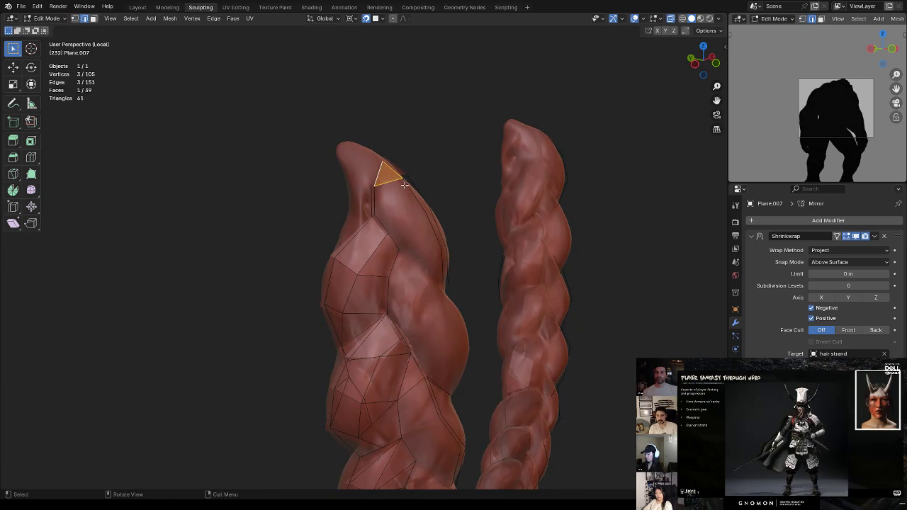
{"action": "key", "text": "f"}
{"action": "middle_click_drag", "start_coordinate": [453, 182], "coordinate": [442, 174]}
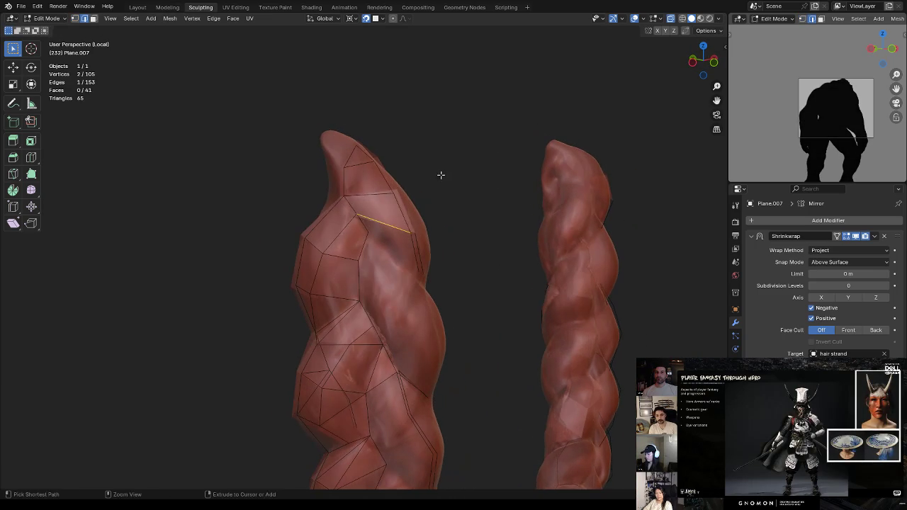
{"action": "key", "text": "f"}
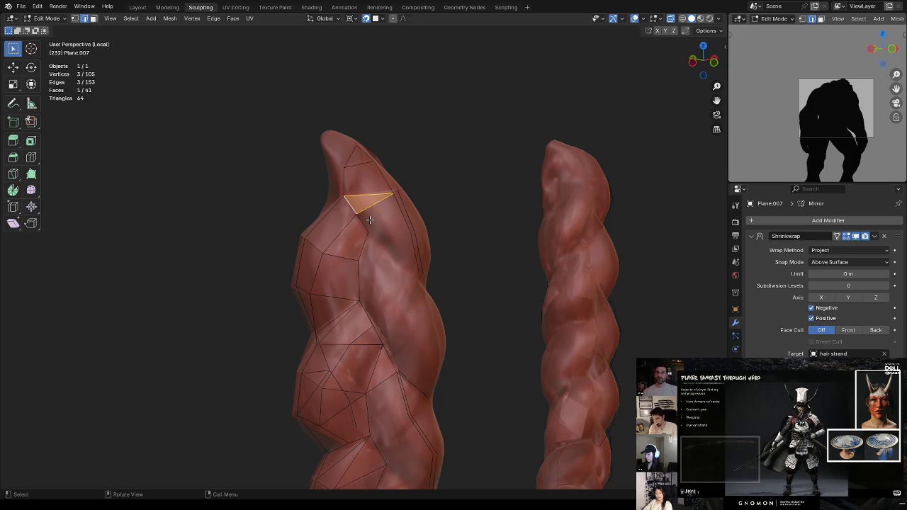
{"action": "key", "text": "f"}
Fill a quad face along a shortest-path selection and snap a vertex onto the surface
{"action": "left_click", "coordinate": [372, 233]}
{"action": "left_click", "coordinate": [378, 227]}
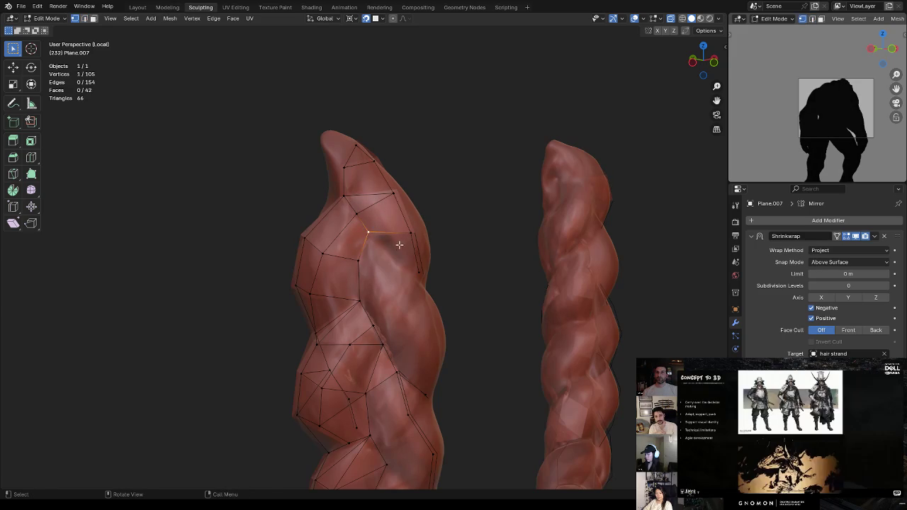
{"action": "left_click", "coordinate": [417, 262], "text": "ctrl"}
{"action": "key", "text": "f"}
{"action": "key", "text": "ctrl+z"}
{"action": "key", "text": "f"}
{"action": "left_click", "coordinate": [401, 257]}
{"action": "left_click_drag", "start_coordinate": [418, 269], "coordinate": [416, 271]}
{"action": "mouse_move", "coordinate": [417, 272]}
{"action": "middle_mouse_down"}
{"action": "mouse_move", "coordinate": [389, 233]}
{"action": "mouse_move", "coordinate": [399, 218]}
{"action": "middle_mouse_up"}
{"action": "key", "text": "g"}
{"action": "left_click", "coordinate": [358, 265]}
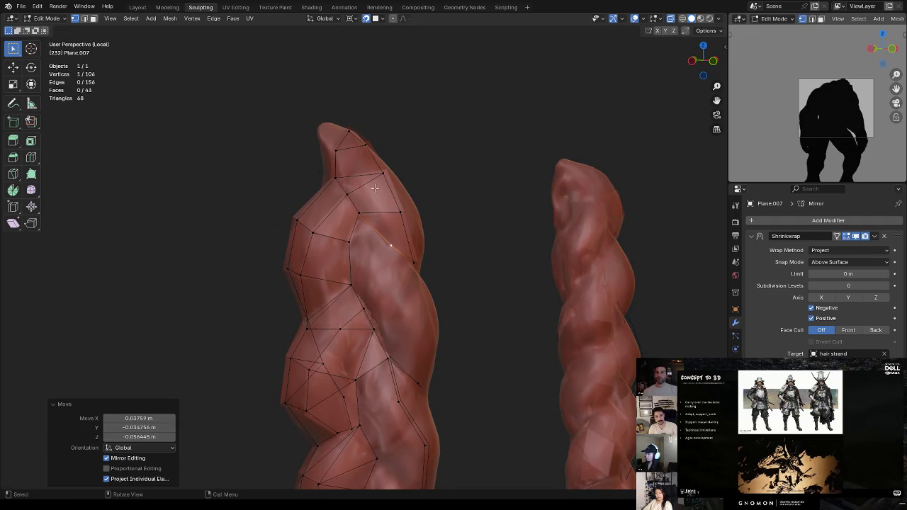
Cut an extra edge loop near the strand tip and subdivide the selected edge
{"action": "key", "text": "ctrl+r"}
{"action": "left_click", "coordinate": [353, 152]}
{"action": "left_click", "coordinate": [351, 134]}
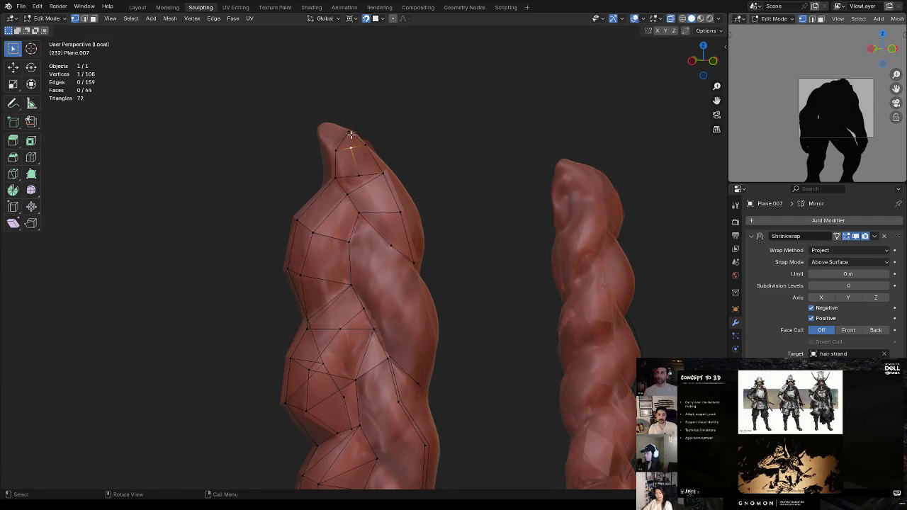
{"action": "key", "text": "ctrl+r"}
{"action": "left_click", "coordinate": [383, 194]}
{"action": "key", "text": "ctrl+z"}
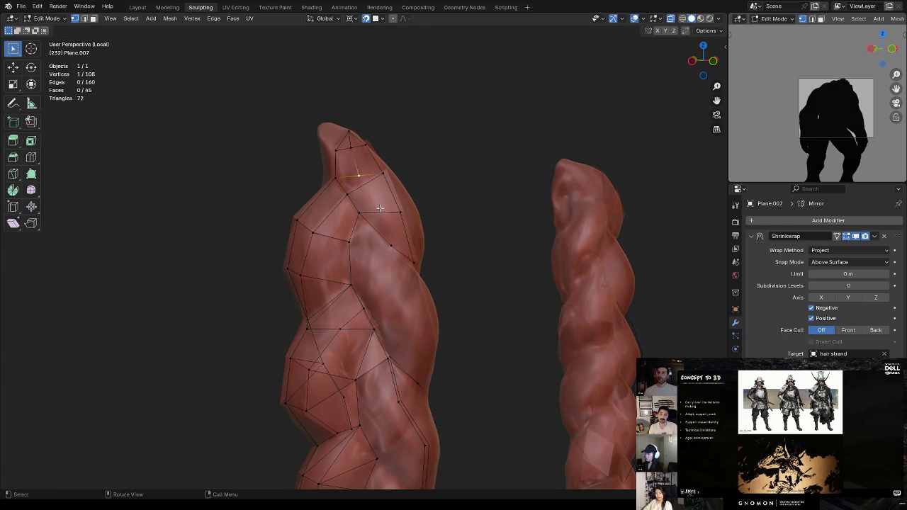
{"action": "key", "text": "ctrl+e"}
{"action": "left_click", "coordinate": [407, 196]}
{"action": "middle_click_drag", "start_coordinate": [421, 247], "coordinate": [385, 249]}
Knife a new edge into the tip face and merge the selected vertices at center
{"action": "key", "text": "g"}
{"action": "left_click", "coordinate": [394, 257]}
{"action": "key", "text": "k"}
{"action": "left_click", "coordinate": [309, 224]}
{"action": "left_click", "coordinate": [293, 184]}
{"action": "key", "text": "Return"}
{"action": "middle_click_drag", "start_coordinate": [321, 182], "coordinate": [348, 201]}
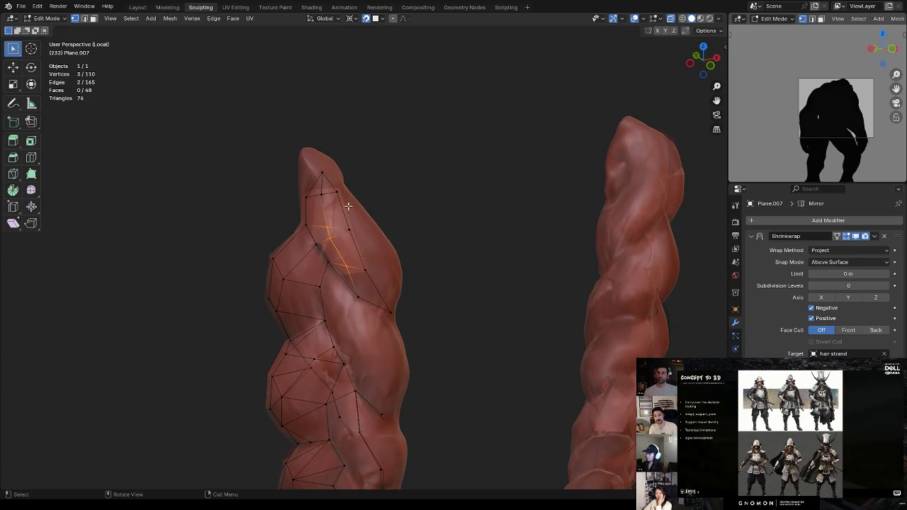
{"action": "key", "text": "m"}
{"action": "left_click", "coordinate": [361, 188]}
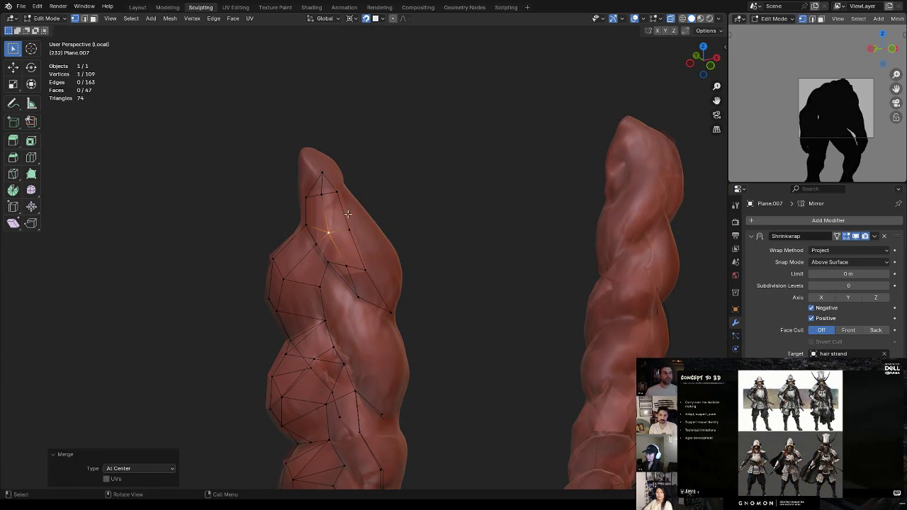
Reposition the merged vertex and its neighbour onto the strand
{"action": "key", "text": "g"}
{"action": "left_click", "coordinate": [358, 224]}
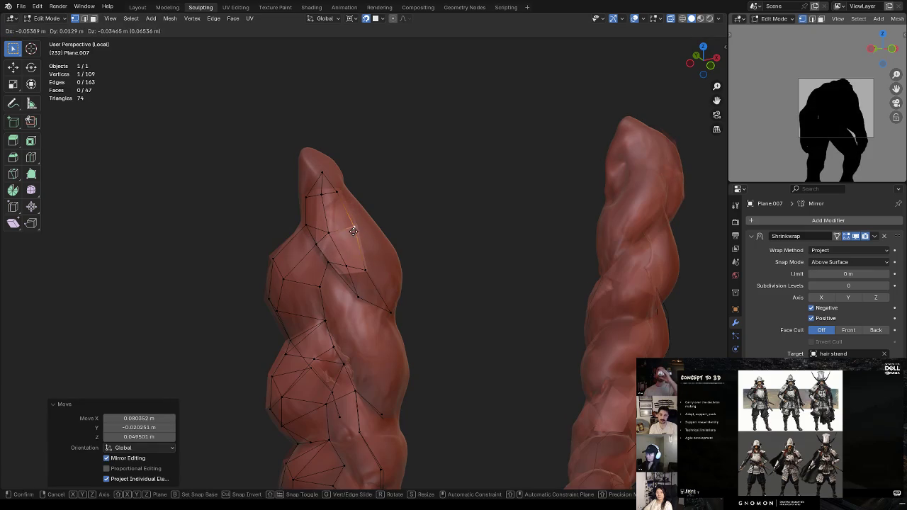
{"action": "key", "text": "g"}
{"action": "left_click", "coordinate": [334, 228]}
{"action": "middle_click_drag", "start_coordinate": [333, 228], "coordinate": [349, 222]}
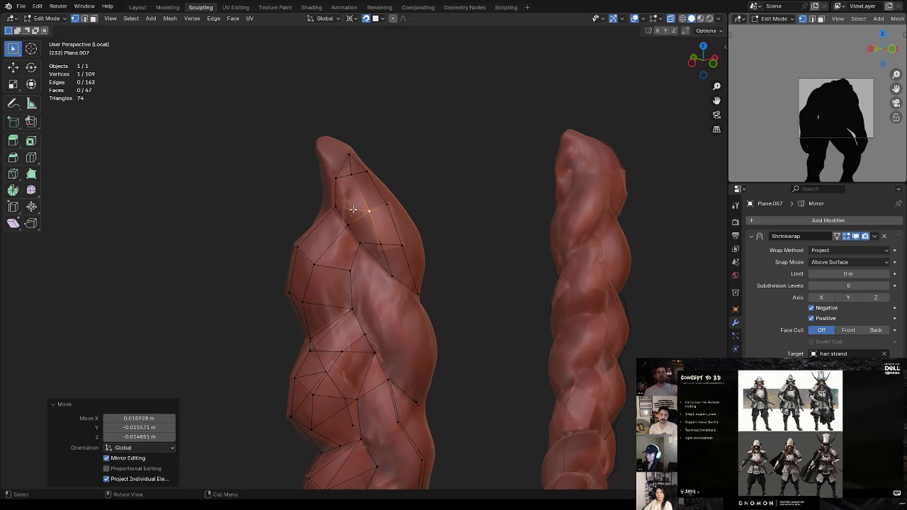
{"action": "key", "text": "g"}
{"action": "left_click", "coordinate": [350, 225]}
Move vertices higher up the braid tip to follow the strand's twist
{"action": "key", "text": "g"}
{"action": "left_click", "coordinate": [365, 199]}
{"action": "key", "text": "g"}
{"action": "left_click", "coordinate": [359, 174]}
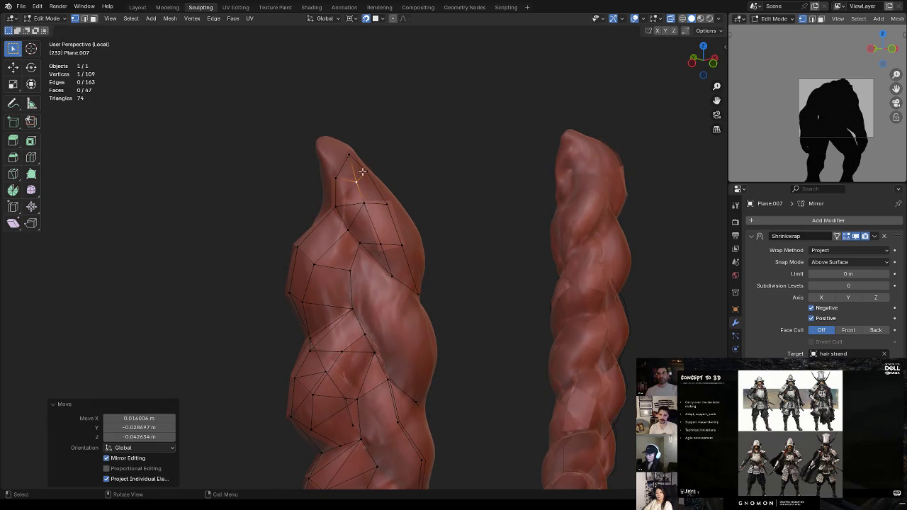
{"action": "key", "text": "g"}
{"action": "middle_click_drag", "start_coordinate": [366, 167], "coordinate": [355, 203]}
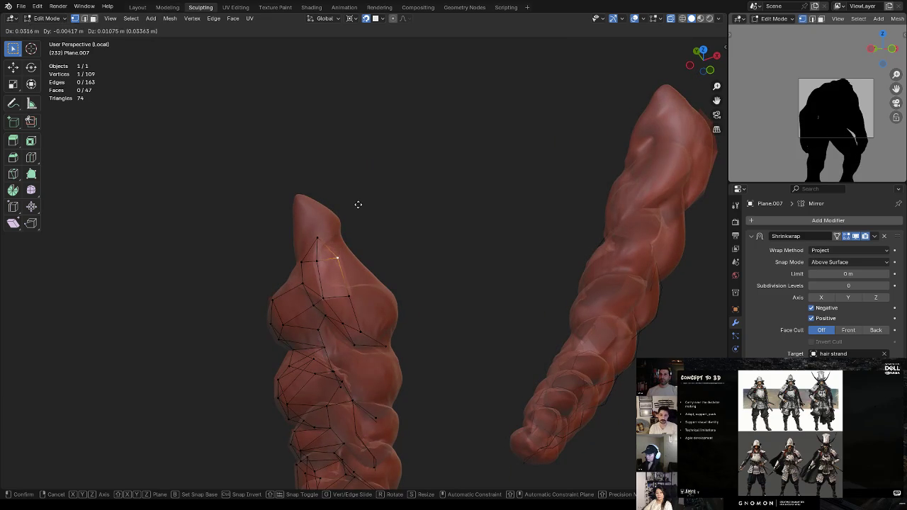
{"action": "left_click", "coordinate": [357, 203]}
Settle vertices down onto the strand surface, then recalculate the whole mesh's normals outward
{"action": "key", "text": "g"}
{"action": "left_click", "coordinate": [343, 257]}
{"action": "key", "text": "g"}
{"action": "left_click", "coordinate": [346, 271]}
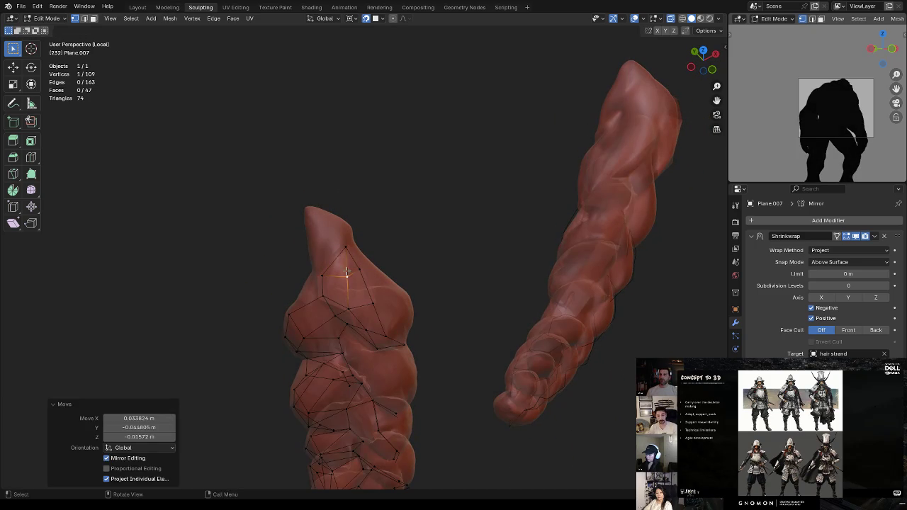
{"action": "key", "text": "g"}
{"action": "left_click", "coordinate": [343, 248]}
{"action": "middle_click_drag", "start_coordinate": [332, 274], "coordinate": [377, 234]}
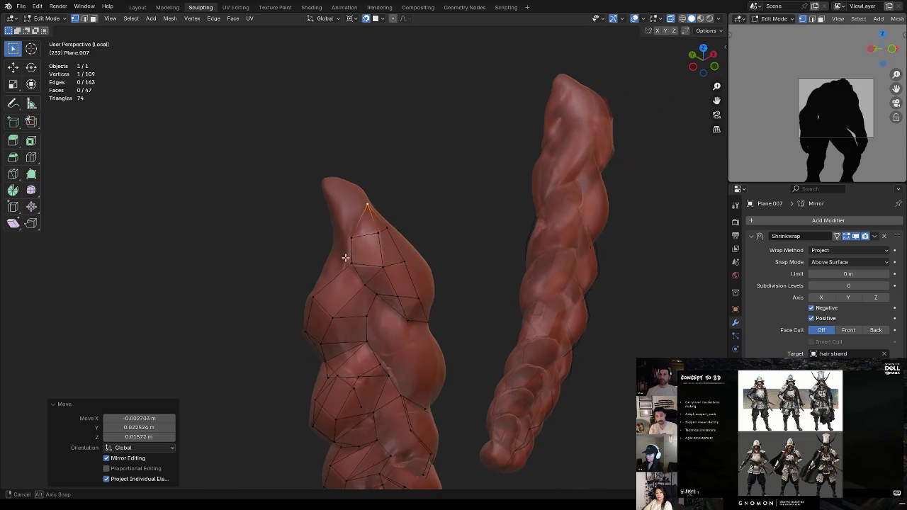
{"action": "key", "text": "g"}
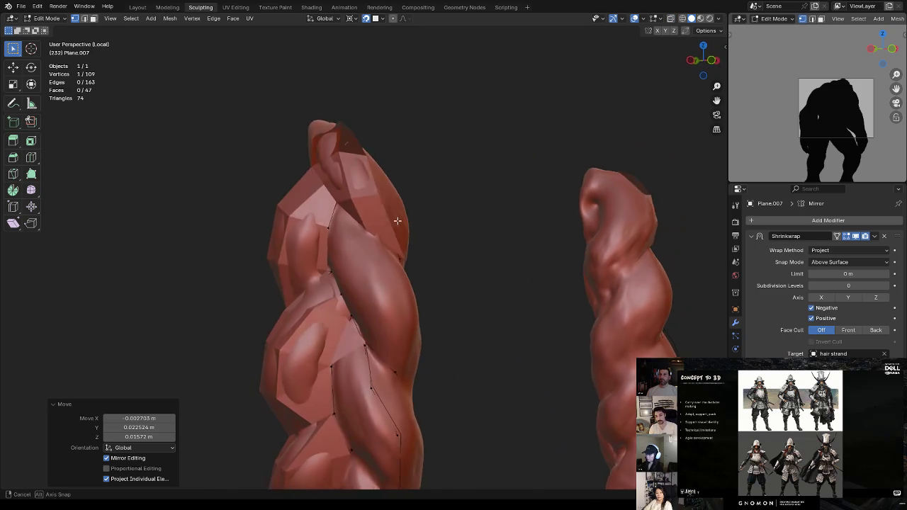
{"action": "left_click", "coordinate": [430, 231]}
{"action": "key", "text": "a"}
{"action": "key", "text": "shift+n"}
Fill a new face between selected cage vertices
{"action": "middle_click_drag", "start_coordinate": [443, 198], "coordinate": [461, 170]}
{"action": "middle_click_drag", "start_coordinate": [469, 201], "coordinate": [423, 211]}
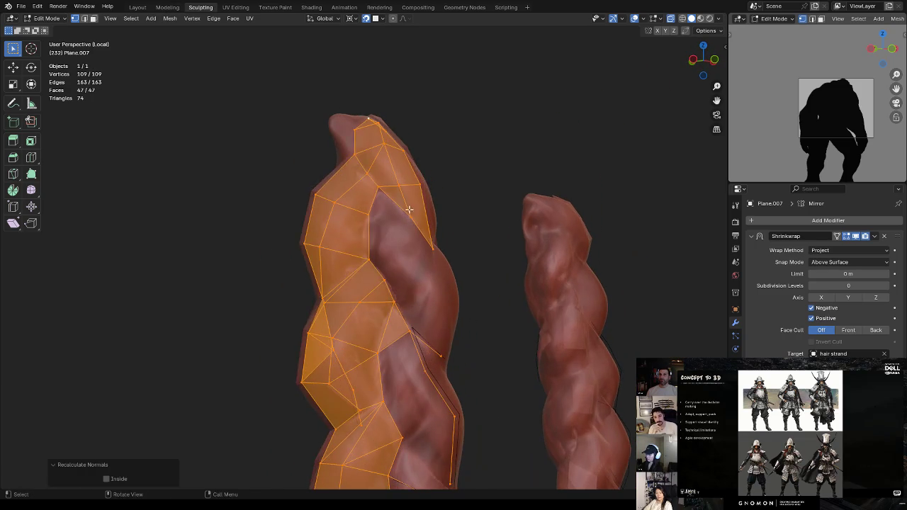
{"action": "left_click", "coordinate": [406, 190]}
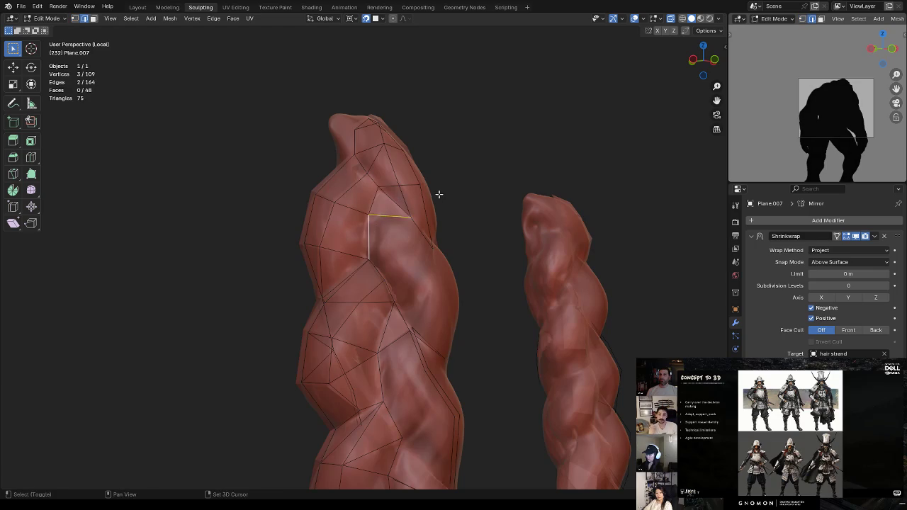
{"action": "key", "text": "f"}
{"action": "left_click", "coordinate": [396, 233]}
{"action": "middle_click_drag", "start_coordinate": [395, 232], "coordinate": [425, 234]}
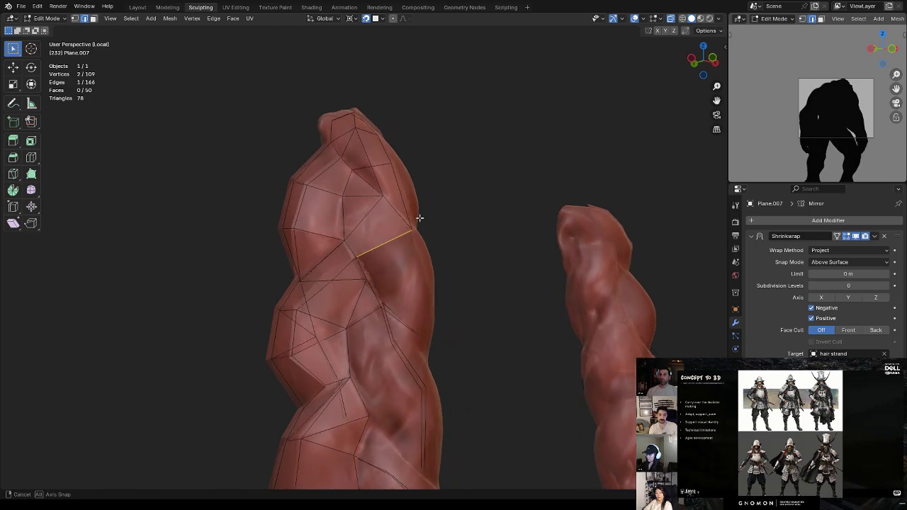
Move an edge of the new face into place in edge select mode
{"action": "key", "text": "1"}
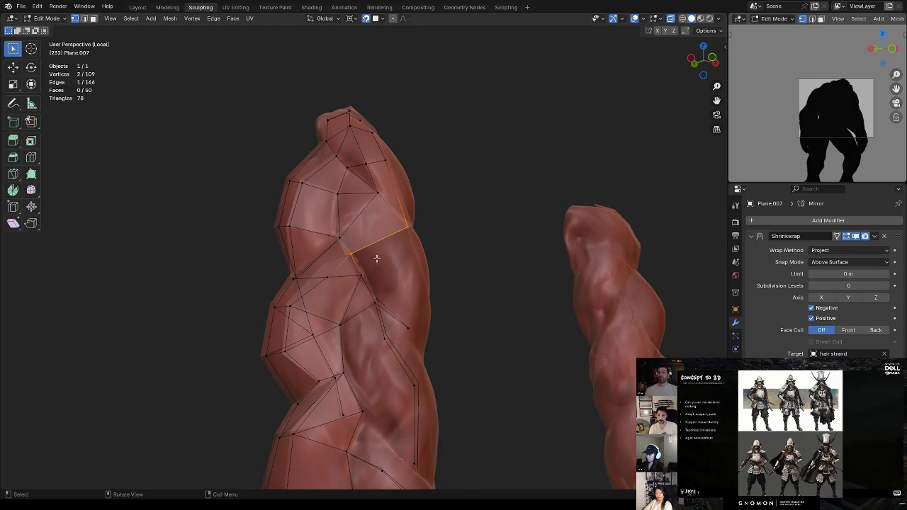
{"action": "middle_click_drag", "start_coordinate": [376, 260], "coordinate": [383, 227]}
{"action": "key", "text": "2"}
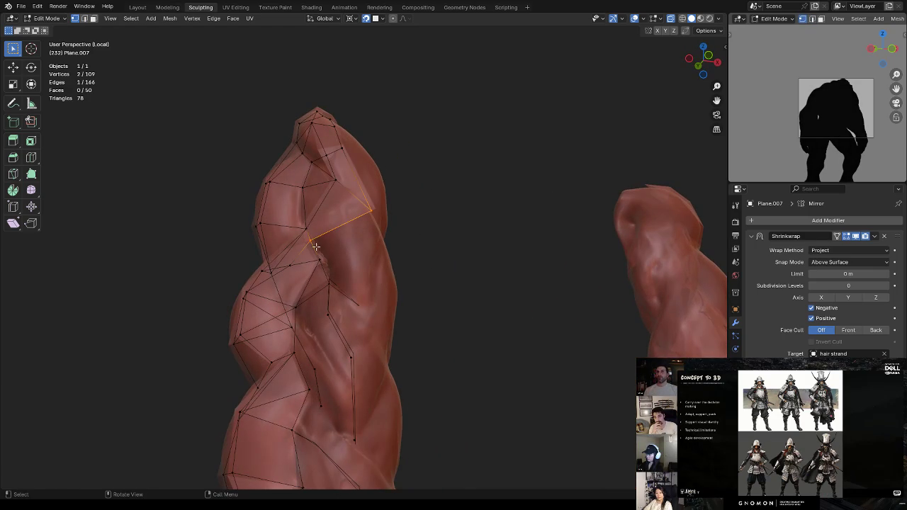
{"action": "key", "text": "g"}
{"action": "left_click", "coordinate": [337, 250]}
{"action": "key", "text": "g"}
{"action": "left_click", "coordinate": [328, 244]}
{"action": "left_click", "coordinate": [468, 171]}
Select a cage vertex and move it onto the strand
{"action": "middle_click_drag", "start_coordinate": [431, 223], "coordinate": [419, 226]}
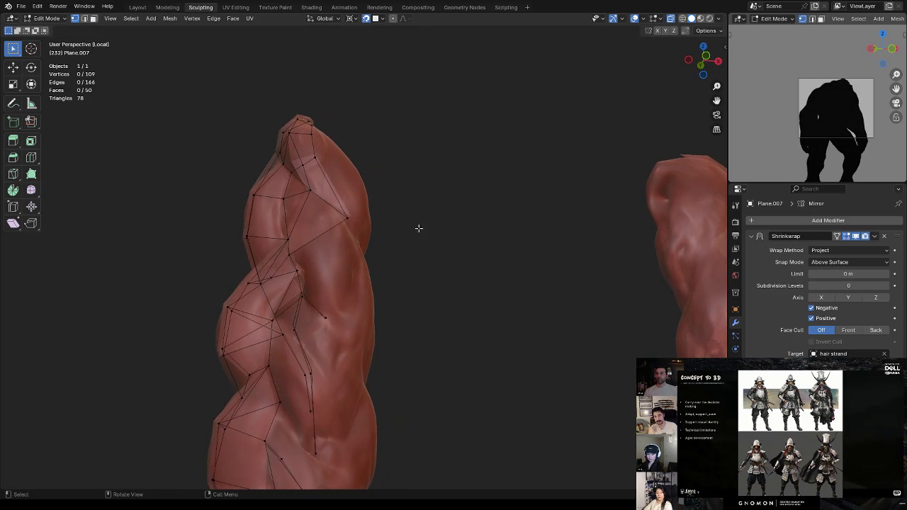
{"action": "left_click", "coordinate": [349, 220]}
{"action": "mouse_move", "coordinate": [349, 221]}
{"action": "middle_mouse_down"}
{"action": "mouse_move", "coordinate": [322, 251]}
{"action": "mouse_move", "coordinate": [314, 233]}
{"action": "mouse_move", "coordinate": [304, 259]}
{"action": "mouse_move", "coordinate": [333, 234]}
{"action": "middle_mouse_up"}
{"action": "key", "text": "g"}
{"action": "left_click", "coordinate": [310, 239]}
Extrude two new vertices along the braid and place them on the surface
{"action": "right_click", "coordinate": [312, 258], "text": "ctrl"}
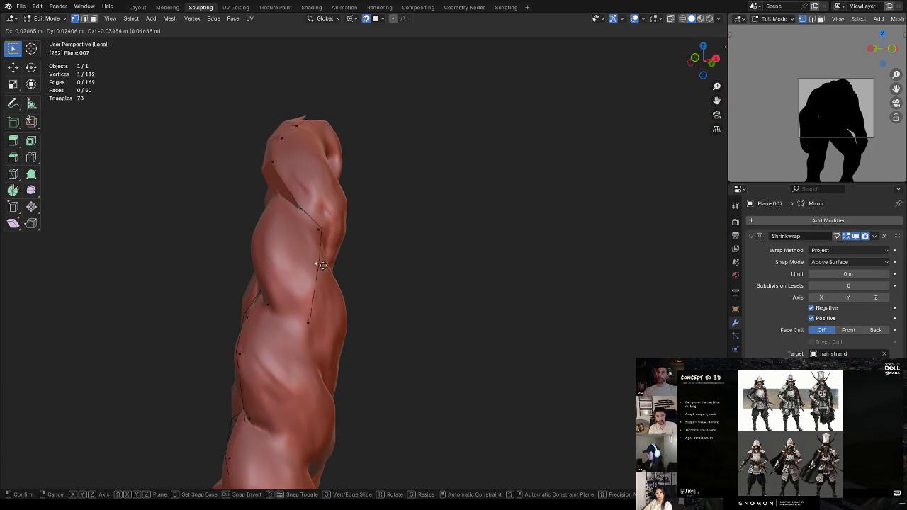
{"action": "right_click", "coordinate": [323, 259], "text": "ctrl"}
{"action": "key", "text": "ctrl+r"}
{"action": "left_click", "coordinate": [332, 272]}
{"action": "mouse_move", "coordinate": [344, 263]}
{"action": "middle_mouse_down"}
{"action": "mouse_move", "coordinate": [378, 269]}
{"action": "mouse_move", "coordinate": [336, 312]}
{"action": "mouse_move", "coordinate": [374, 303]}
{"action": "mouse_move", "coordinate": [466, 247]}
{"action": "mouse_move", "coordinate": [446, 208]}
{"action": "mouse_move", "coordinate": [467, 233]}
{"action": "middle_mouse_up"}
{"action": "key", "text": "g"}
{"action": "left_click", "coordinate": [380, 326]}
Fine-tune another vertex's position so the new faces follow the strand
{"action": "key", "text": "alt+a"}
{"action": "left_click", "coordinate": [416, 272]}
{"action": "key", "text": "g"}
{"action": "left_click", "coordinate": [413, 274]}
{"action": "middle_click_drag", "start_coordinate": [412, 274], "coordinate": [439, 288]}
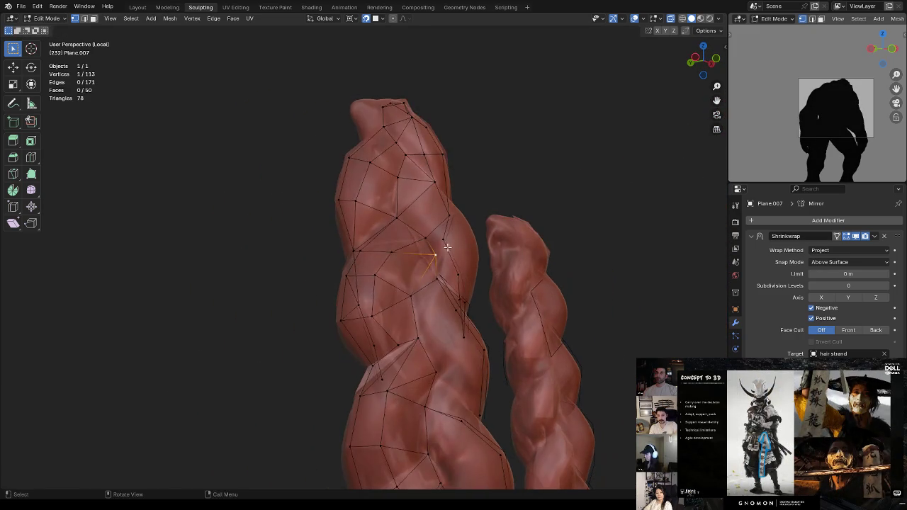
{"action": "key", "text": "g"}
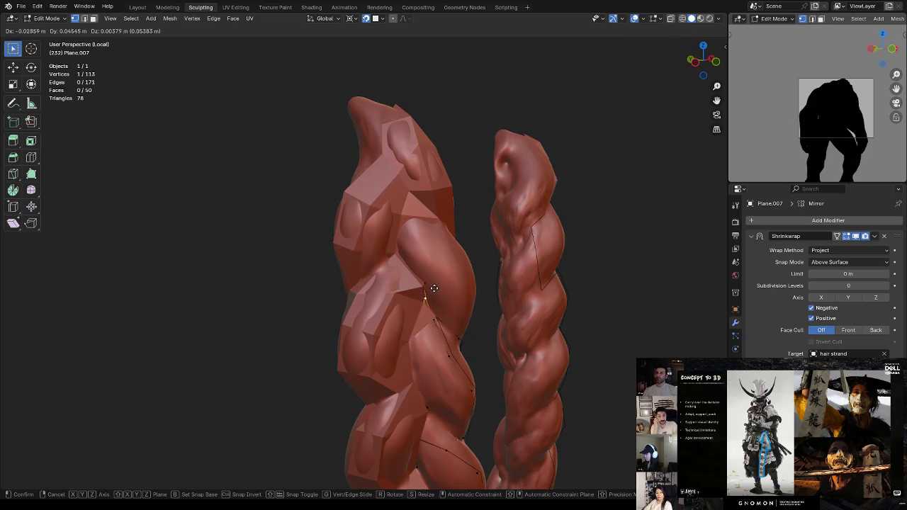
{"action": "left_click", "coordinate": [427, 289]}
{"action": "key", "text": "g"}
{"action": "left_click", "coordinate": [418, 282]}
{"action": "mouse_move", "coordinate": [418, 283]}
{"action": "middle_mouse_down"}
{"action": "mouse_move", "coordinate": [374, 281]}
{"action": "mouse_move", "coordinate": [361, 263]}
{"action": "mouse_move", "coordinate": [405, 284]}
{"action": "middle_mouse_up"}
Select lower cage vertices and then a single edge for the next adjustment
{"action": "left_click", "coordinate": [394, 287]}
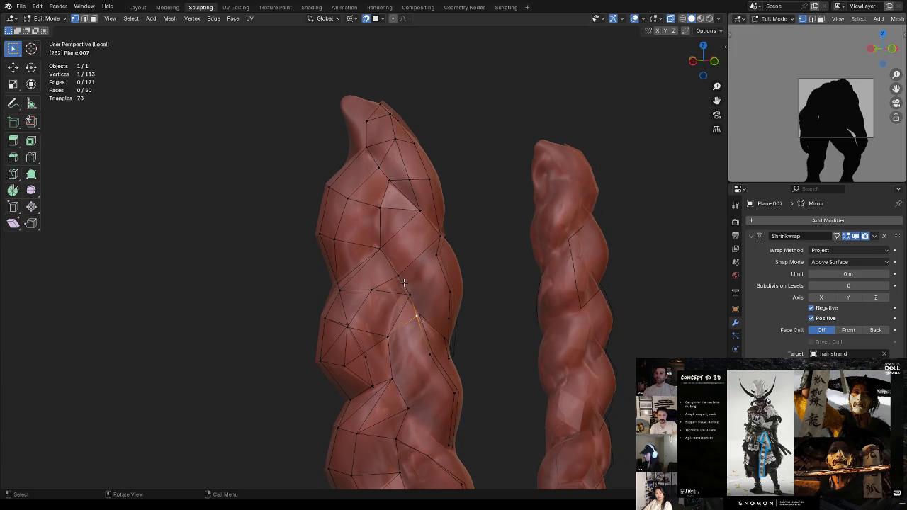
{"action": "mouse_move", "coordinate": [412, 244]}
{"action": "middle_mouse_down"}
{"action": "mouse_move", "coordinate": [433, 234]}
{"action": "mouse_move", "coordinate": [414, 277]}
{"action": "middle_mouse_up"}
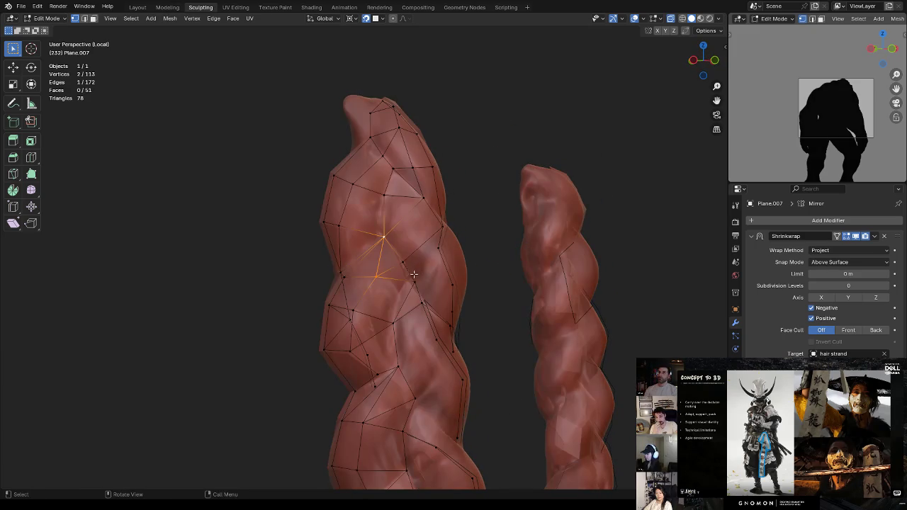
{"action": "left_click", "coordinate": [415, 278]}
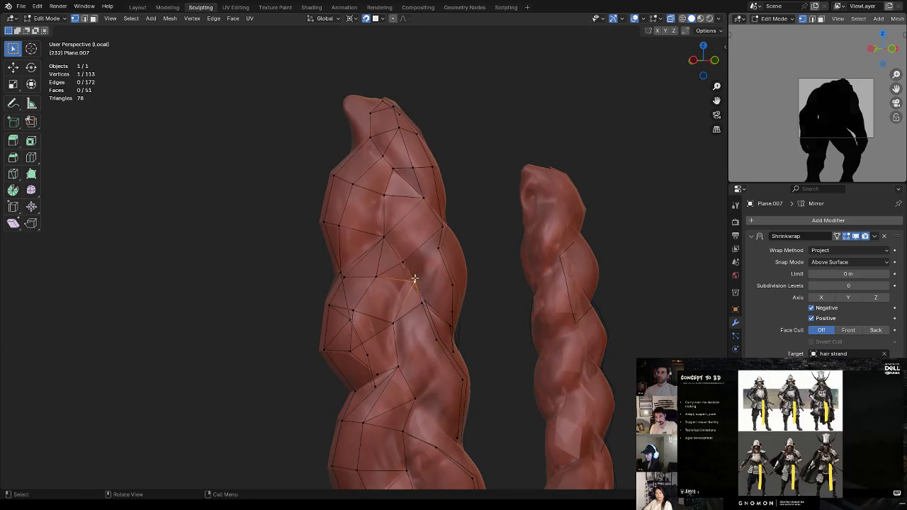
{"action": "mouse_move", "coordinate": [486, 233]}
{"action": "middle_mouse_down"}
{"action": "mouse_move", "coordinate": [423, 253]}
{"action": "mouse_move", "coordinate": [397, 238]}
{"action": "mouse_move", "coordinate": [354, 249]}
{"action": "middle_mouse_up"}
{"action": "key", "text": "2"}
{"action": "left_click", "coordinate": [435, 245]}
In vertex select mode, fill new faces along the upper braid
{"action": "key", "text": "1"}
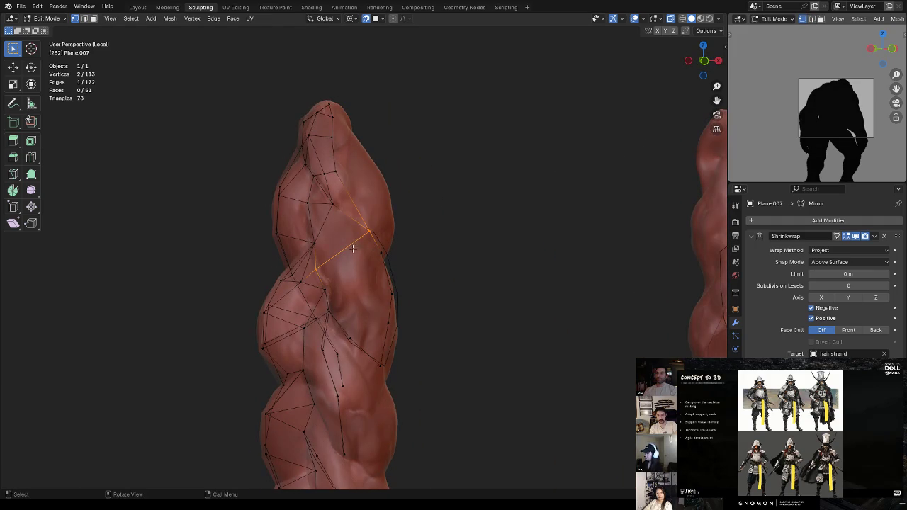
{"action": "key", "text": "ctrl+r"}
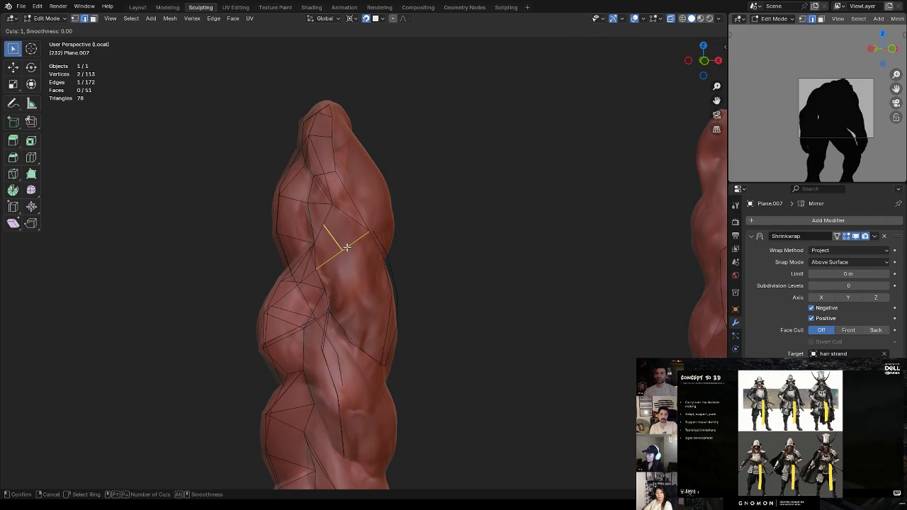
{"action": "key", "text": "Escape"}
{"action": "middle_click_drag", "start_coordinate": [372, 237], "coordinate": [388, 234]}
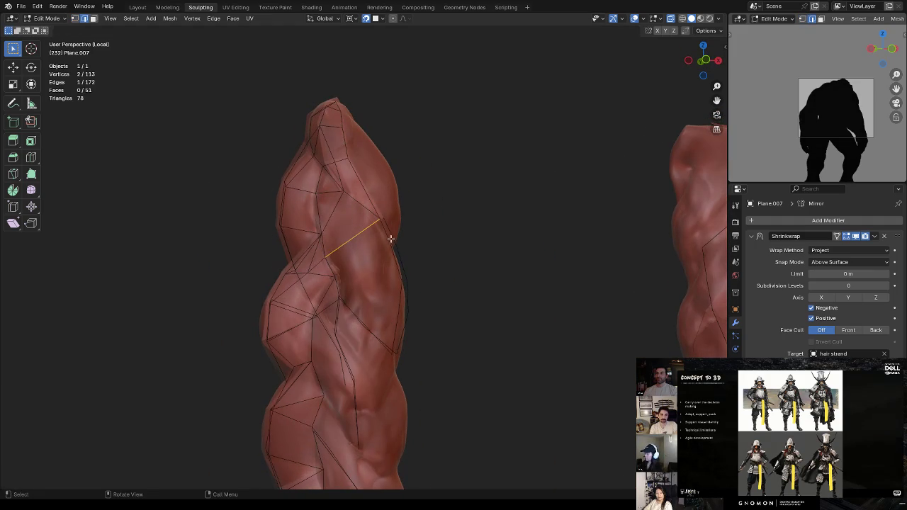
{"action": "mouse_move", "coordinate": [340, 262]}
{"action": "middle_mouse_down"}
{"action": "mouse_move", "coordinate": [413, 219]}
{"action": "mouse_move", "coordinate": [381, 260]}
{"action": "mouse_move", "coordinate": [409, 278]}
{"action": "middle_mouse_up"}
{"action": "key", "text": "f"}
{"action": "left_click", "coordinate": [380, 261]}
{"action": "key", "text": "f"}
{"action": "key", "text": "f"}
{"action": "key", "text": "f"}
Cut a new edge loop across the upper braid and reposition one of its vertices
{"action": "key", "text": "ctrl+r"}
{"action": "left_click", "coordinate": [370, 263]}
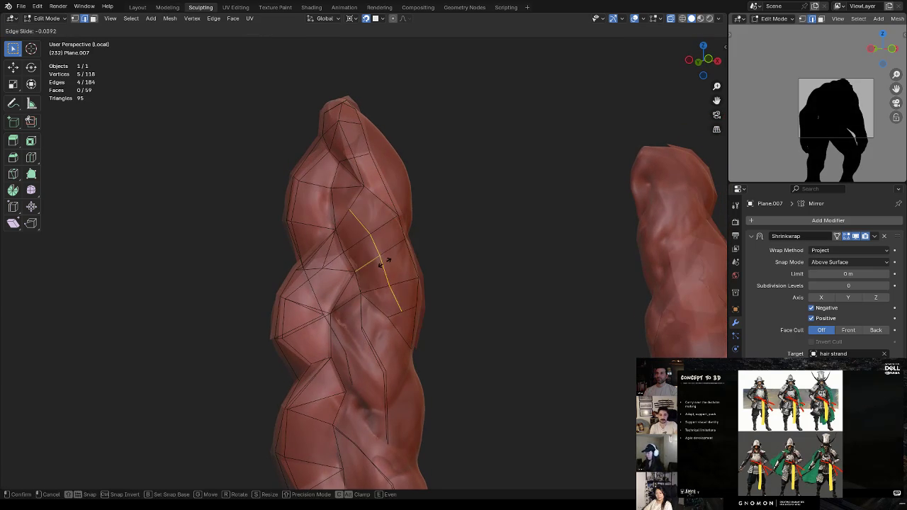
{"action": "left_click", "coordinate": [351, 206]}
{"action": "mouse_move", "coordinate": [352, 205]}
{"action": "middle_mouse_down"}
{"action": "mouse_move", "coordinate": [443, 186]}
{"action": "mouse_move", "coordinate": [452, 218]}
{"action": "mouse_move", "coordinate": [465, 203]}
{"action": "mouse_move", "coordinate": [413, 213]}
{"action": "middle_mouse_up"}
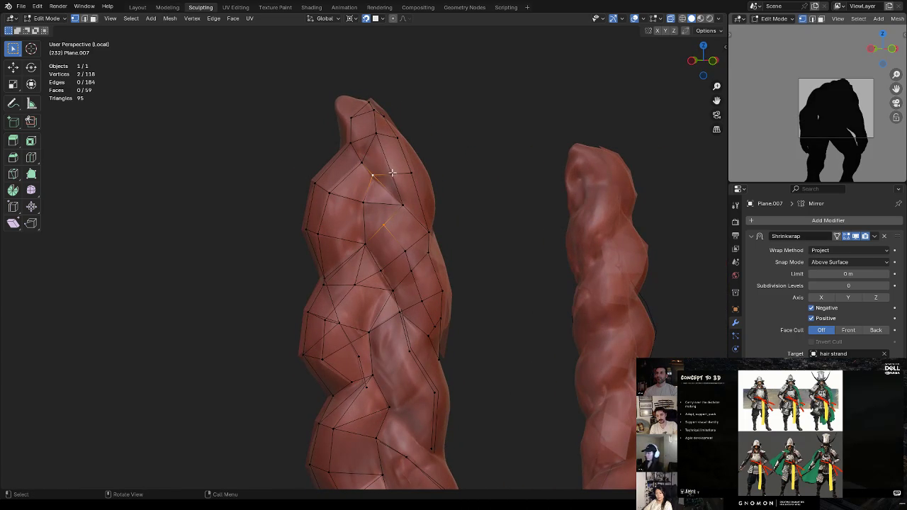
{"action": "key", "text": "g"}
{"action": "left_click", "coordinate": [385, 203]}
Move several vertices of the new loop onto the braid's surface
{"action": "left_click", "coordinate": [387, 203]}
{"action": "key", "text": "g"}
{"action": "left_click", "coordinate": [402, 236]}
{"action": "key", "text": "g"}
{"action": "left_click", "coordinate": [410, 251]}
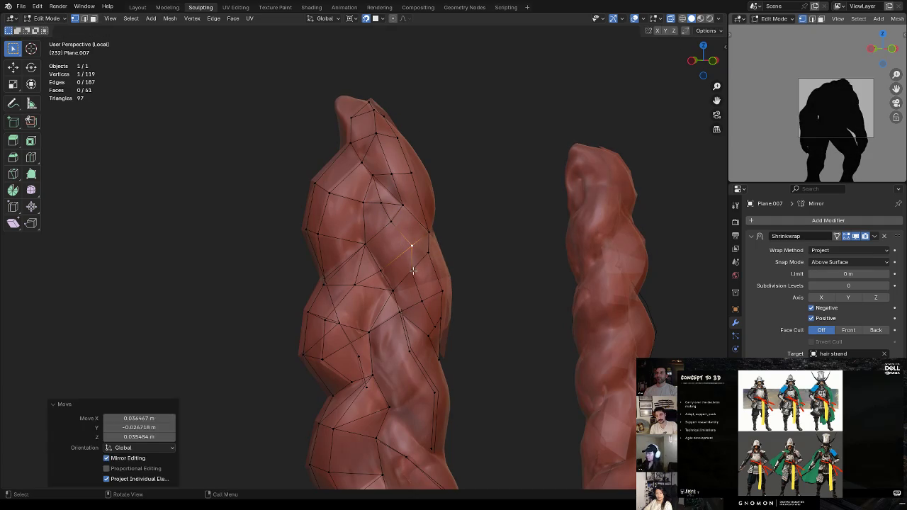
{"action": "key", "text": "g"}
{"action": "left_click", "coordinate": [423, 280]}
Join two vertices with a new edge, adjust nearby vertices, and return to Object Mode
{"action": "middle_click_drag", "start_coordinate": [426, 303], "coordinate": [418, 312]}
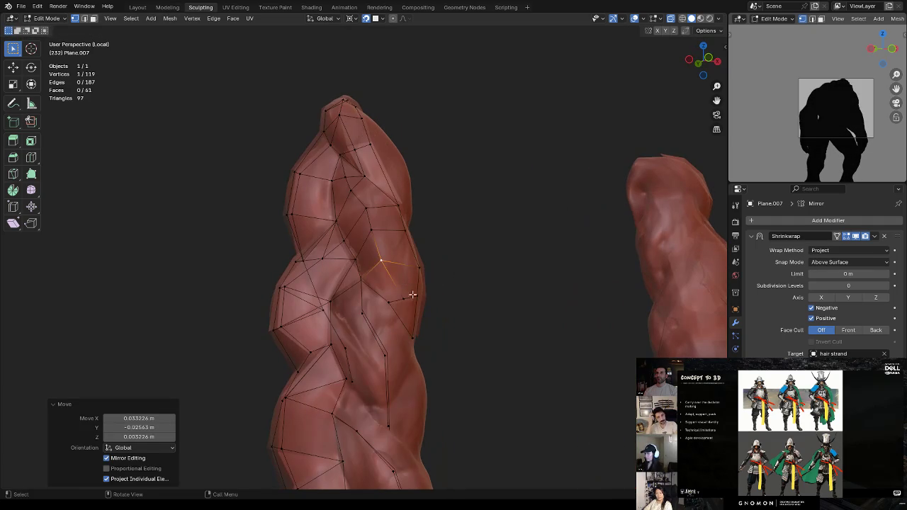
{"action": "left_click", "coordinate": [414, 335], "text": "shift"}
{"action": "key", "text": "f"}
{"action": "key", "text": "g"}
{"action": "left_click", "coordinate": [394, 254]}
{"action": "key", "text": "g"}
{"action": "left_click", "coordinate": [391, 224]}
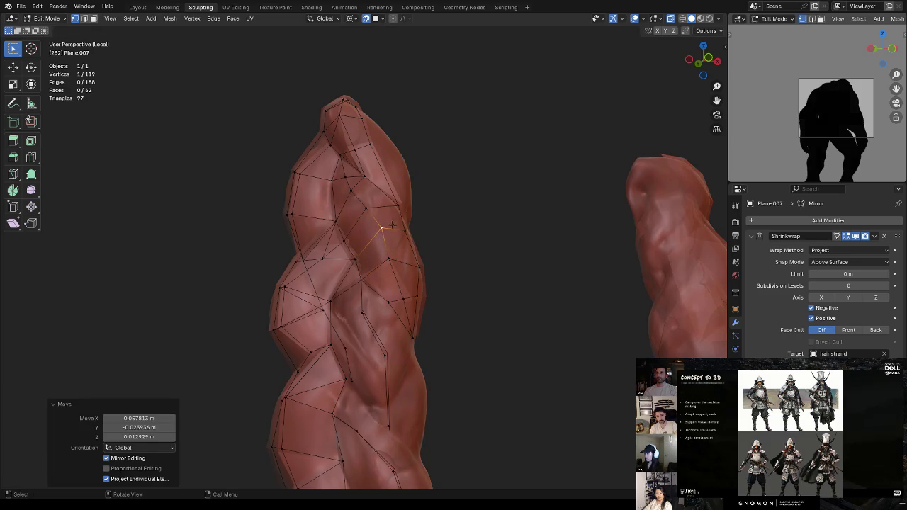
{"action": "key", "text": "g"}
{"action": "left_click", "coordinate": [409, 192]}
{"action": "mouse_move", "coordinate": [409, 191]}
{"action": "middle_mouse_down"}
{"action": "mouse_move", "coordinate": [453, 185]}
{"action": "mouse_move", "coordinate": [468, 205]}
{"action": "mouse_move", "coordinate": [430, 226]}
{"action": "mouse_move", "coordinate": [480, 227]}
{"action": "middle_mouse_up"}
{"action": "key", "text": "Tab"}
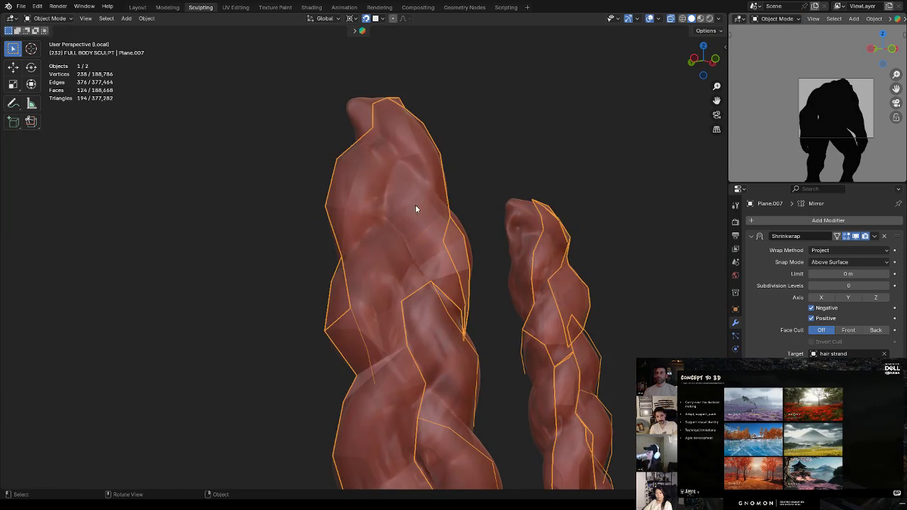
Exit local view and apply Shade Smooth to the hair strands
{"action": "middle_click_drag", "start_coordinate": [404, 217], "coordinate": [506, 165]}
{"action": "right_click", "coordinate": [506, 163]}
{"action": "left_click", "coordinate": [495, 139]}
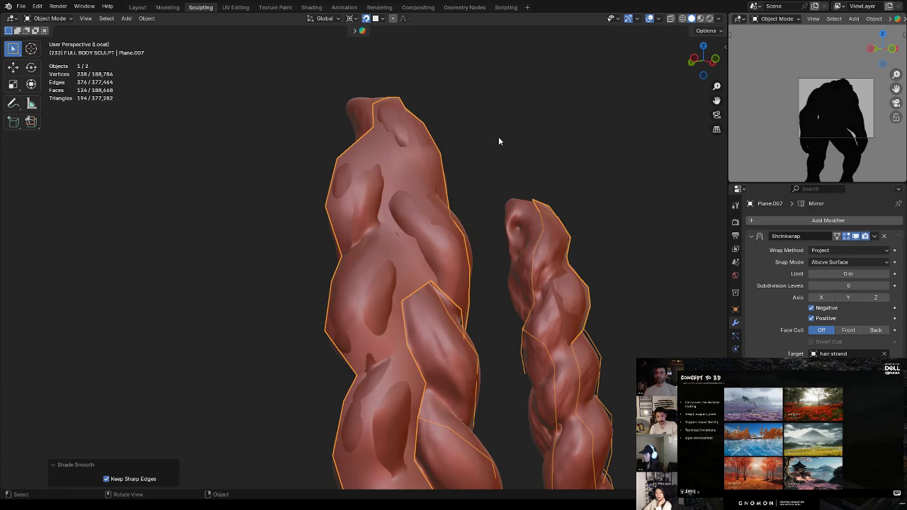
{"action": "key", "text": "ctrl+z"}
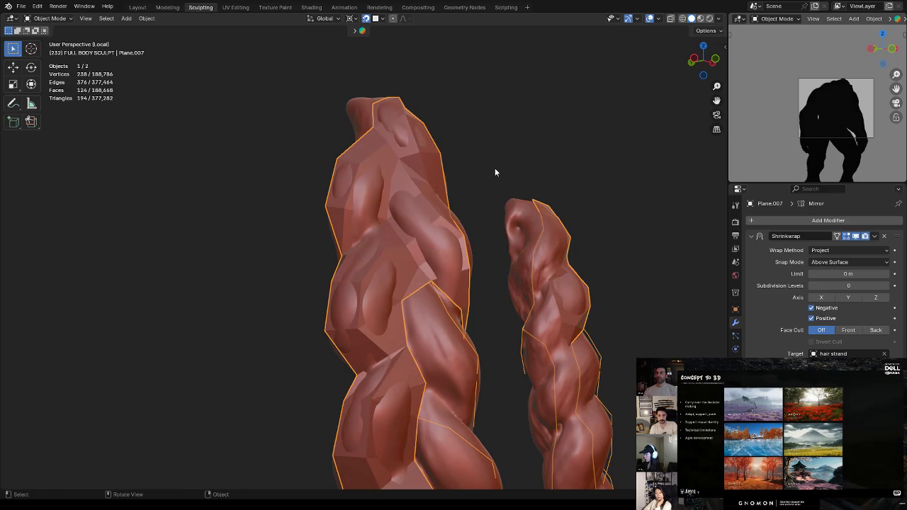
{"action": "key", "text": "KP_Divide"}
{"action": "key", "text": "KP_Divide"}
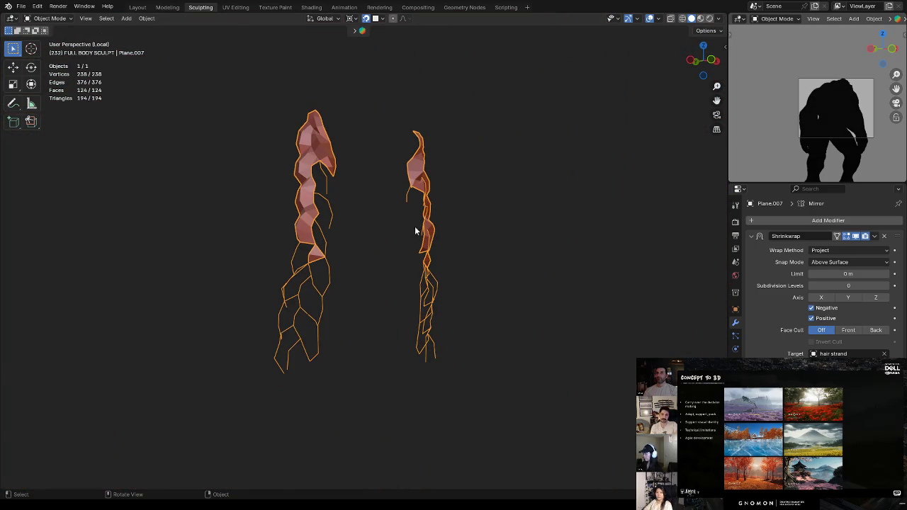
{"action": "scroll", "coordinate": [425, 145], "scroll_direction": "up", "scroll_amount": 2}
{"action": "scroll", "coordinate": [495, 145], "scroll_direction": "up", "scroll_amount": 2}
{"action": "right_click", "coordinate": [486, 142]}
{"action": "left_click", "coordinate": [488, 146]}
{"action": "left_click", "coordinate": [384, 200]}
{"action": "mouse_move", "coordinate": [387, 206]}
{"action": "middle_mouse_down"}
{"action": "mouse_move", "coordinate": [411, 253]}
{"action": "mouse_move", "coordinate": [457, 265]}
{"action": "mouse_move", "coordinate": [472, 257]}
{"action": "mouse_move", "coordinate": [381, 267]}
{"action": "mouse_move", "coordinate": [516, 251]}
{"action": "mouse_move", "coordinate": [436, 268]}
{"action": "mouse_move", "coordinate": [470, 253]}
{"action": "mouse_move", "coordinate": [452, 251]}
{"action": "mouse_move", "coordinate": [380, 290]}
{"action": "mouse_move", "coordinate": [355, 284]}
{"action": "mouse_move", "coordinate": [429, 256]}
{"action": "mouse_move", "coordinate": [394, 257]}
{"action": "middle_mouse_up"}
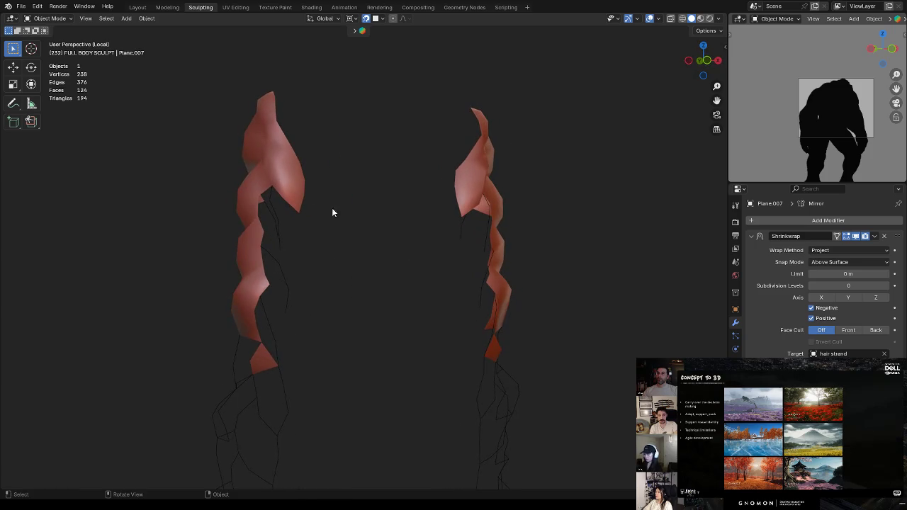
Apply Shade Flat to the retopology mesh
{"action": "left_click", "coordinate": [282, 176]}
{"action": "right_click", "coordinate": [381, 211]}
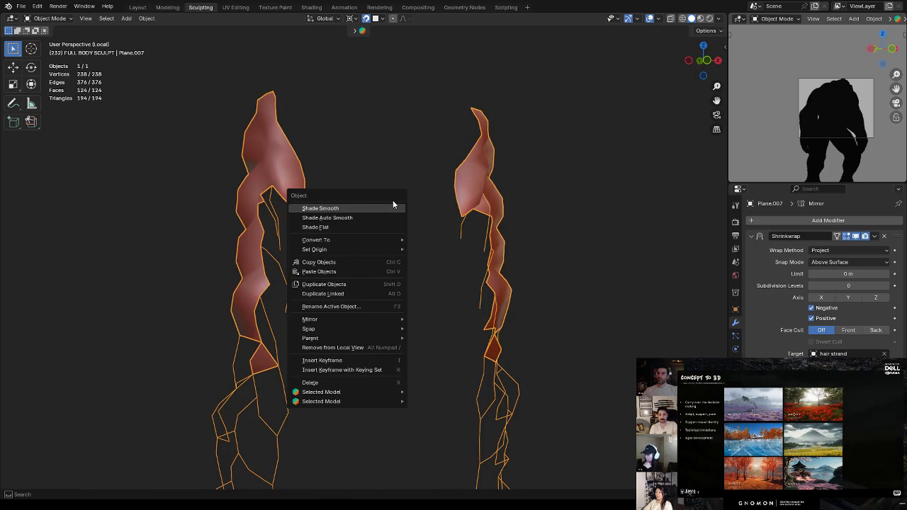
{"action": "left_click", "coordinate": [365, 227]}
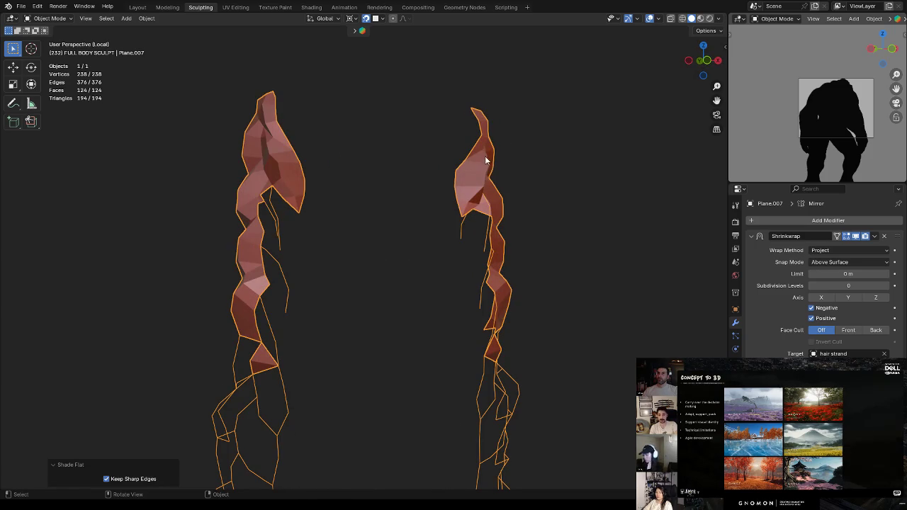
Isolate the hair braids with the retopology mesh Plane.007 and enter Edit Mode
{"action": "key", "text": "KP_Divide"}
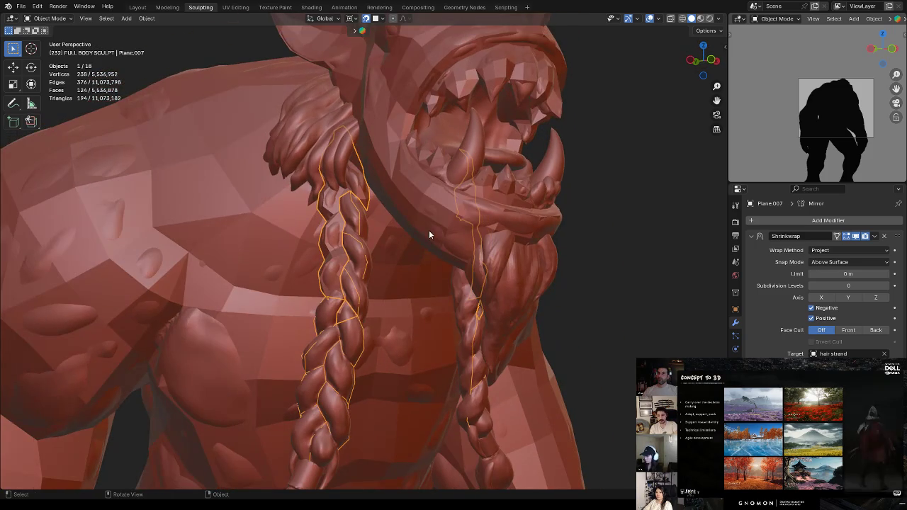
{"action": "left_click", "coordinate": [319, 424], "text": "shift"}
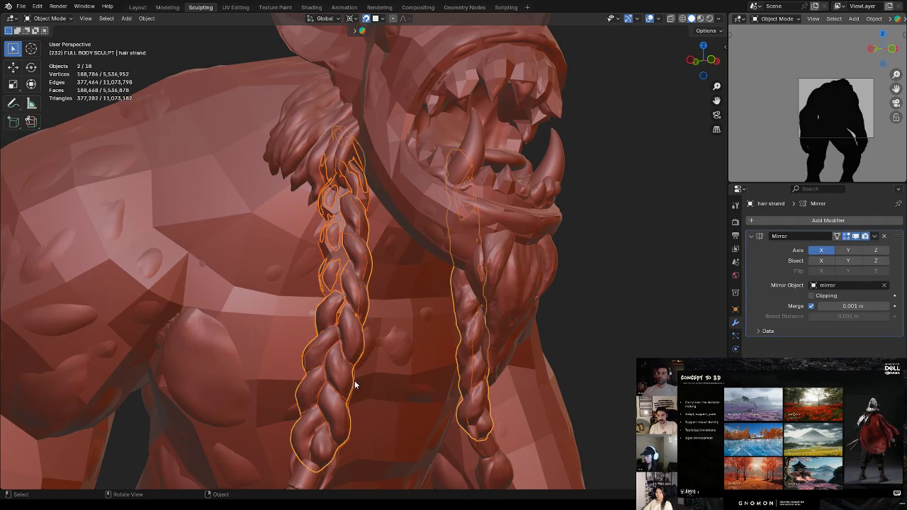
{"action": "key", "text": "KP_Divide"}
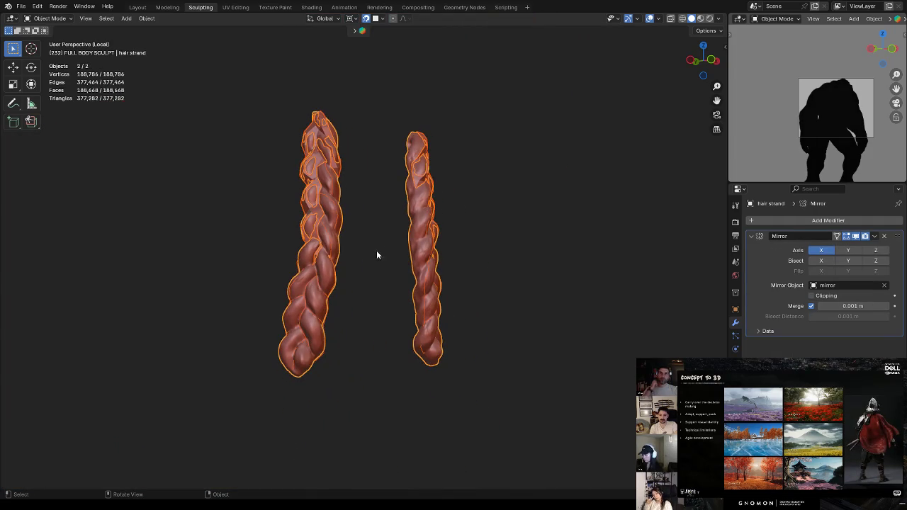
{"action": "left_click", "coordinate": [322, 171]}
{"action": "key", "text": "Tab"}
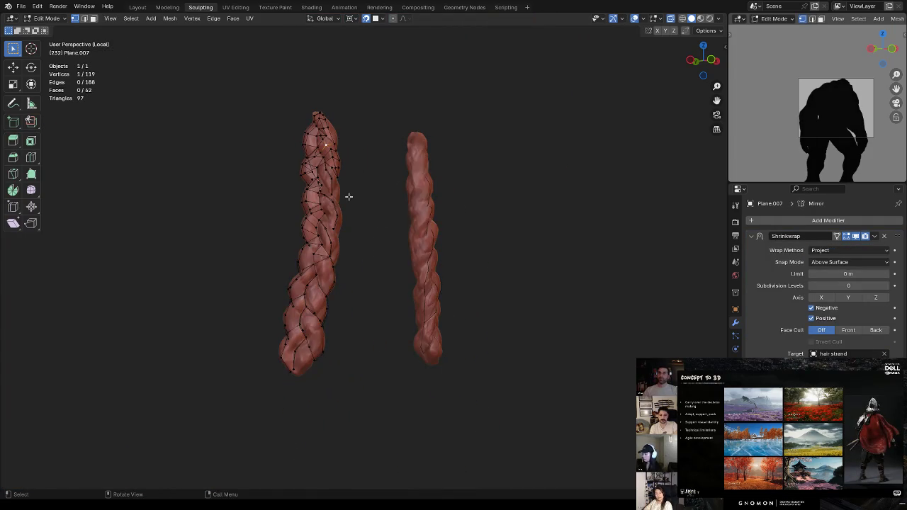
Fill a new face and a triangle between the braid mesh's border vertices and edges
{"action": "scroll", "coordinate": [418, 160], "scroll_direction": "up", "scroll_amount": 3}
{"action": "scroll", "coordinate": [387, 284], "scroll_direction": "up", "scroll_amount": 2}
{"action": "scroll", "coordinate": [387, 285], "scroll_direction": "up", "scroll_amount": 2}
{"action": "scroll", "coordinate": [355, 223], "scroll_direction": "up", "scroll_amount": 2}
{"action": "left_click", "coordinate": [348, 222], "text": "ctrl"}
{"action": "mouse_move", "coordinate": [350, 225]}
{"action": "middle_mouse_down"}
{"action": "mouse_move", "coordinate": [382, 228]}
{"action": "mouse_move", "coordinate": [369, 226]}
{"action": "middle_mouse_up"}
{"action": "key", "text": "f"}
{"action": "left_click", "coordinate": [394, 218]}
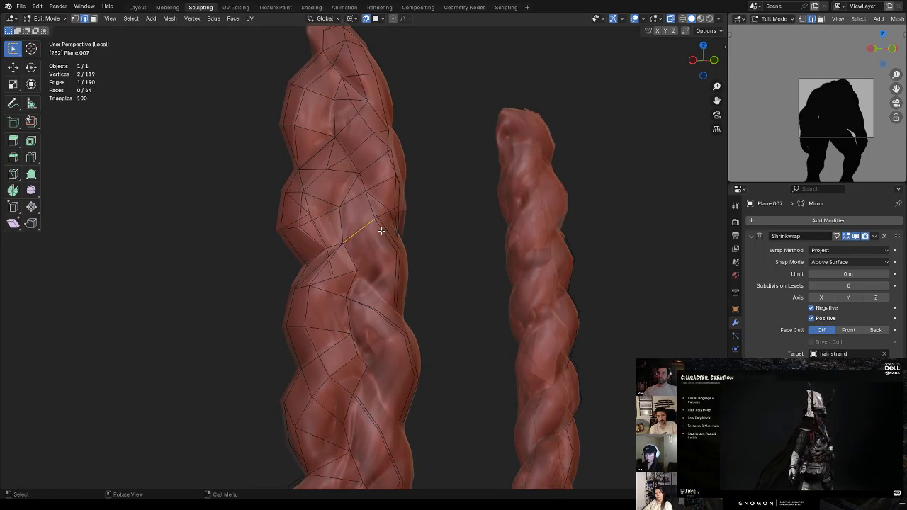
{"action": "left_click", "coordinate": [397, 235]}
{"action": "left_click", "coordinate": [388, 272]}
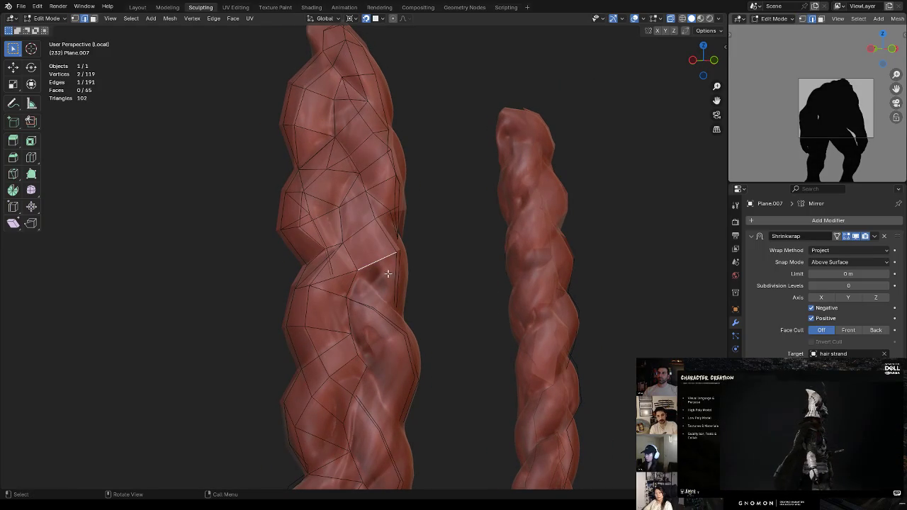
{"action": "key", "text": "f"}
Extrude a chain of new vertices from the mesh border down the left braid
{"action": "mouse_move", "coordinate": [397, 273]}
{"action": "middle_mouse_down"}
{"action": "mouse_move", "coordinate": [369, 270]}
{"action": "mouse_move", "coordinate": [345, 237]}
{"action": "middle_mouse_up"}
{"action": "left_click", "coordinate": [350, 243]}
{"action": "key", "text": "e"}
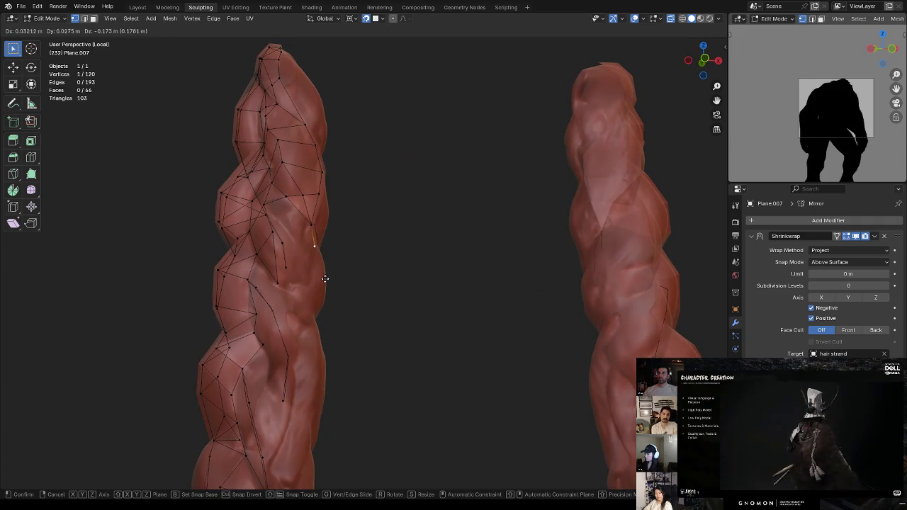
{"action": "left_click", "coordinate": [319, 255]}
{"action": "key", "text": "e"}
{"action": "left_click", "coordinate": [325, 290]}
{"action": "key", "text": "e"}
{"action": "left_click", "coordinate": [317, 258]}
{"action": "key", "text": "ctrl+z"}
{"action": "key", "text": "e"}
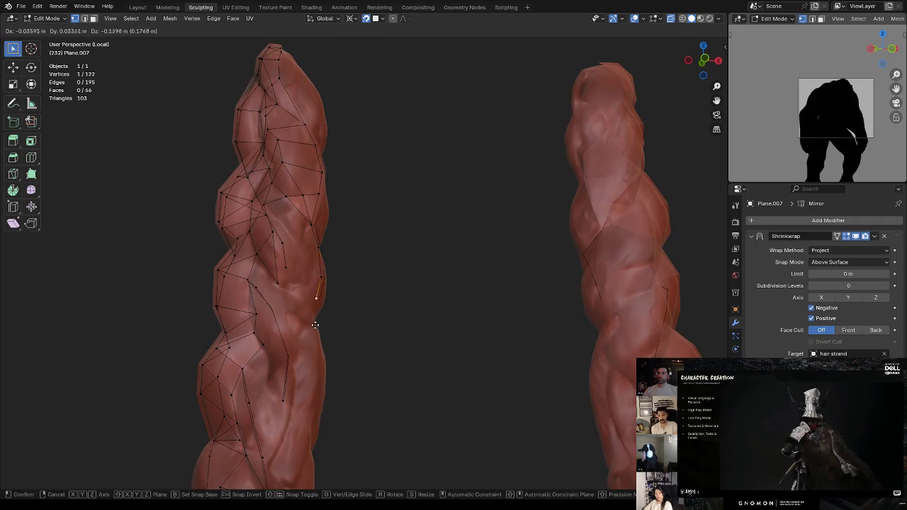
{"action": "left_click", "coordinate": [310, 341]}
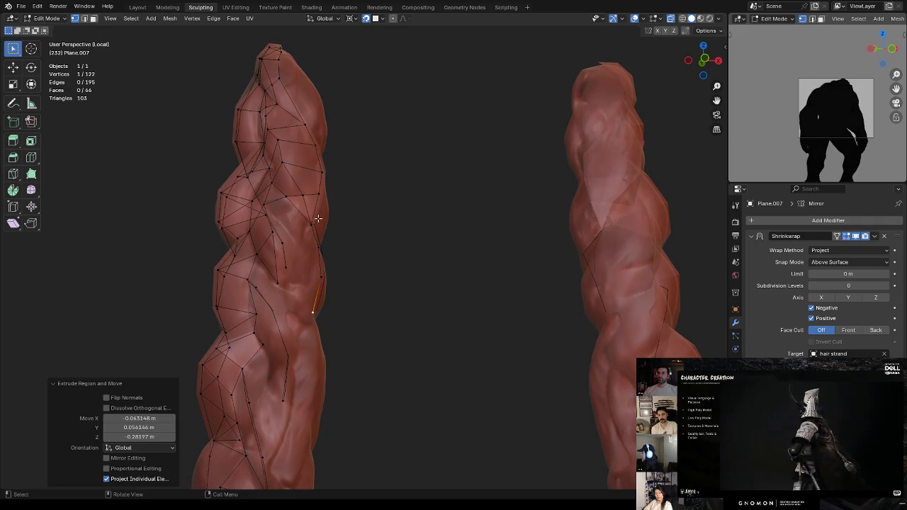
Reposition the extruded vertices so they sit on the braid's surface
{"action": "key", "text": "g"}
{"action": "left_click", "coordinate": [322, 284]}
{"action": "mouse_move", "coordinate": [322, 283]}
{"action": "middle_mouse_down"}
{"action": "mouse_move", "coordinate": [351, 292]}
{"action": "mouse_move", "coordinate": [308, 263]}
{"action": "middle_mouse_up"}
{"action": "key", "text": "g"}
{"action": "left_click", "coordinate": [297, 290]}
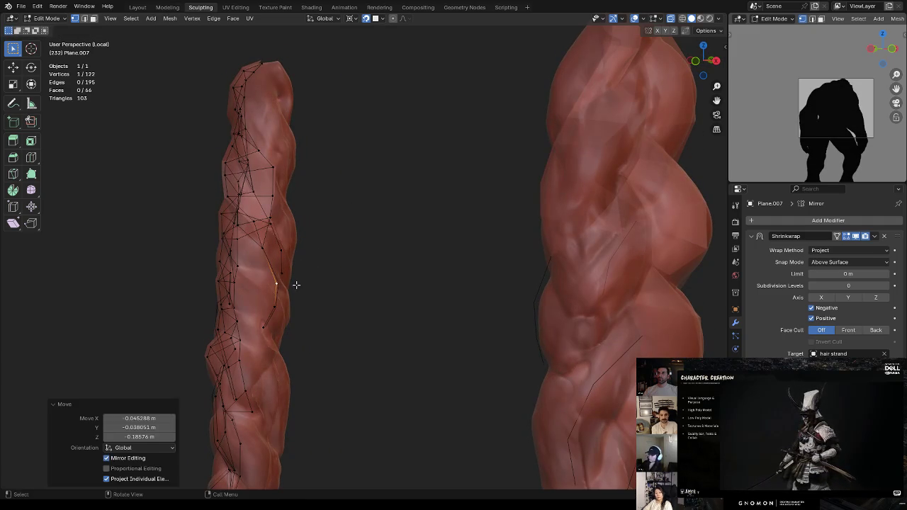
{"action": "mouse_move", "coordinate": [276, 312]}
{"action": "middle_mouse_down"}
{"action": "mouse_move", "coordinate": [318, 298]}
{"action": "mouse_move", "coordinate": [284, 287]}
{"action": "middle_mouse_up"}
{"action": "key", "text": "g"}
{"action": "left_click", "coordinate": [271, 315]}
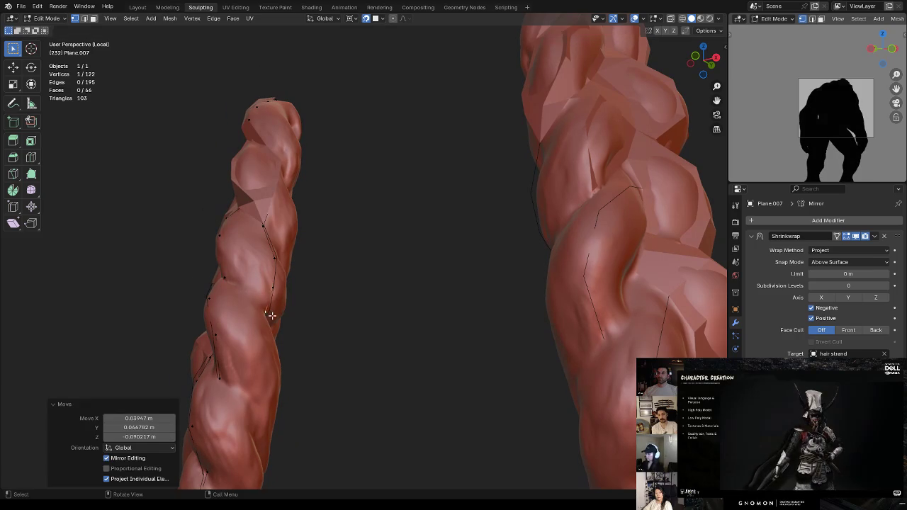
{"action": "key", "text": "g"}
{"action": "left_click", "coordinate": [276, 269]}
{"action": "mouse_move", "coordinate": [277, 260]}
{"action": "middle_mouse_down"}
{"action": "mouse_move", "coordinate": [346, 283]}
{"action": "mouse_move", "coordinate": [326, 261]}
{"action": "mouse_move", "coordinate": [349, 255]}
{"action": "mouse_move", "coordinate": [319, 233]}
{"action": "mouse_move", "coordinate": [366, 216]}
{"action": "mouse_move", "coordinate": [349, 237]}
{"action": "middle_mouse_up"}
In edge select mode, knife-cut a new edge across a face
{"action": "key", "text": "2"}
{"action": "key", "text": "k"}
{"action": "left_click", "coordinate": [269, 248]}
{"action": "left_click", "coordinate": [314, 239]}
{"action": "key", "text": "Return"}
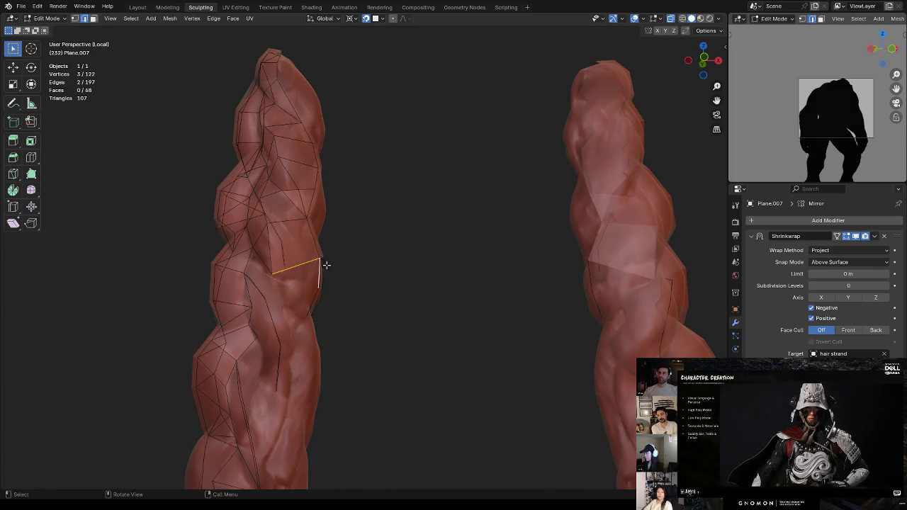
Fill two new faces from the freshly cut edges
{"action": "key", "text": "f"}
{"action": "left_click", "coordinate": [318, 288]}
{"action": "left_click", "coordinate": [317, 292], "text": "shift"}
{"action": "key", "text": "f"}
{"action": "mouse_move", "coordinate": [318, 287]}
{"action": "middle_mouse_down"}
{"action": "mouse_move", "coordinate": [330, 284]}
{"action": "mouse_move", "coordinate": [324, 260]}
{"action": "middle_mouse_up"}
Add an edge loop along the braid, trying an edge dissolve and then undoing it
{"action": "key", "text": "ctrl+r"}
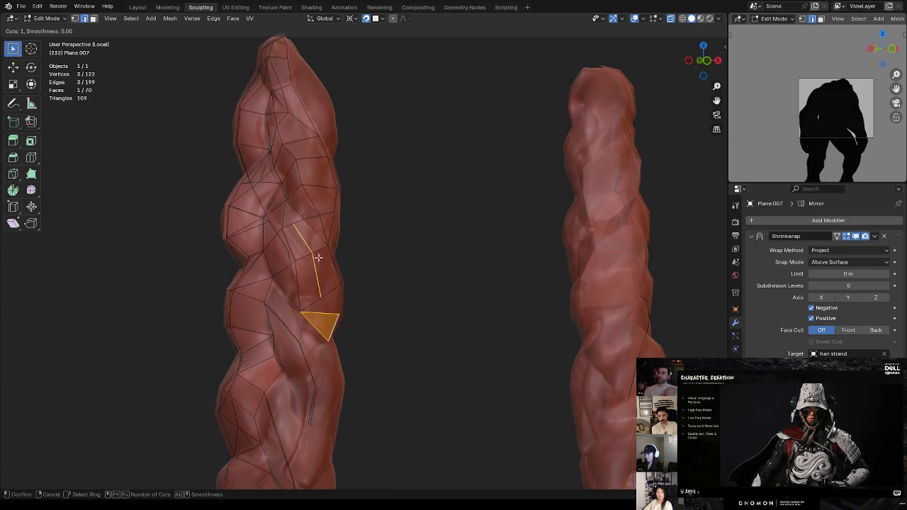
{"action": "left_click", "coordinate": [318, 257]}
{"action": "key", "text": "2"}
{"action": "key", "text": "x"}
{"action": "left_click", "coordinate": [347, 278]}
{"action": "key", "text": "1"}
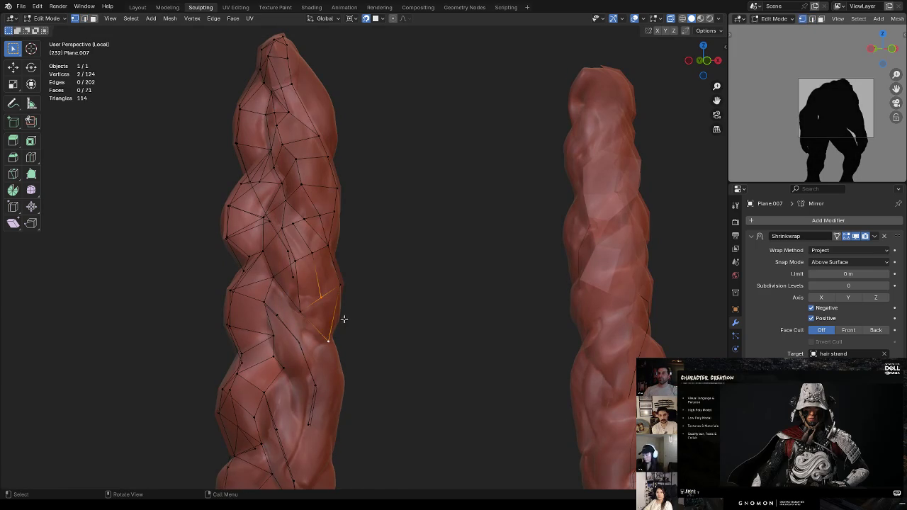
{"action": "key", "text": "ctrl+z"}
{"action": "mouse_move", "coordinate": [335, 313]}
{"action": "middle_mouse_down"}
{"action": "mouse_move", "coordinate": [343, 283]}
{"action": "mouse_move", "coordinate": [336, 304]}
{"action": "middle_mouse_up"}
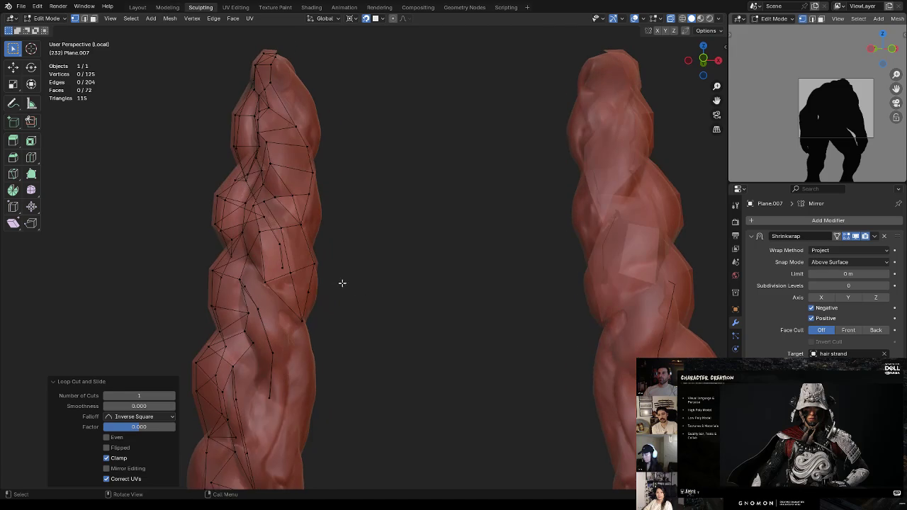
{"action": "left_click", "coordinate": [320, 298]}
{"action": "key", "text": "ctrl+z"}
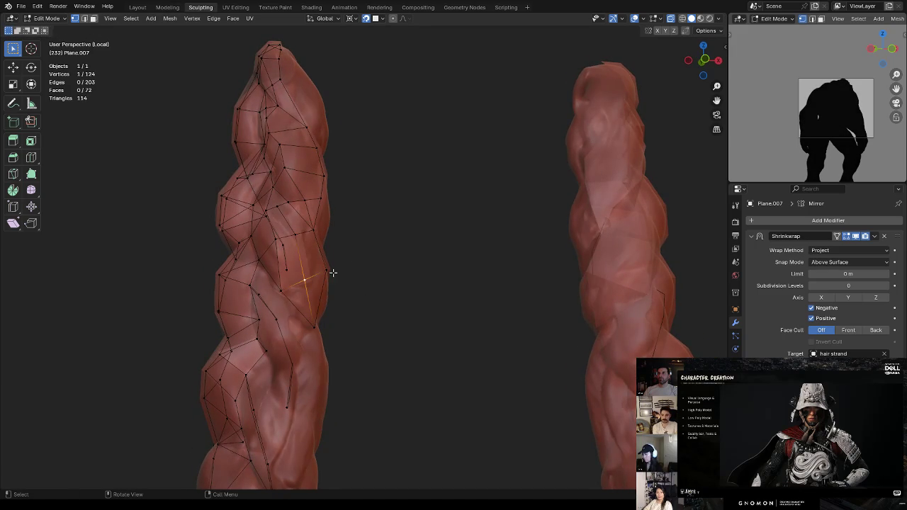
{"action": "middle_click_drag", "start_coordinate": [360, 255], "coordinate": [342, 255]}
Merge two vertices into one and reposition the merged vertex
{"action": "left_click", "coordinate": [309, 224], "text": "shift"}
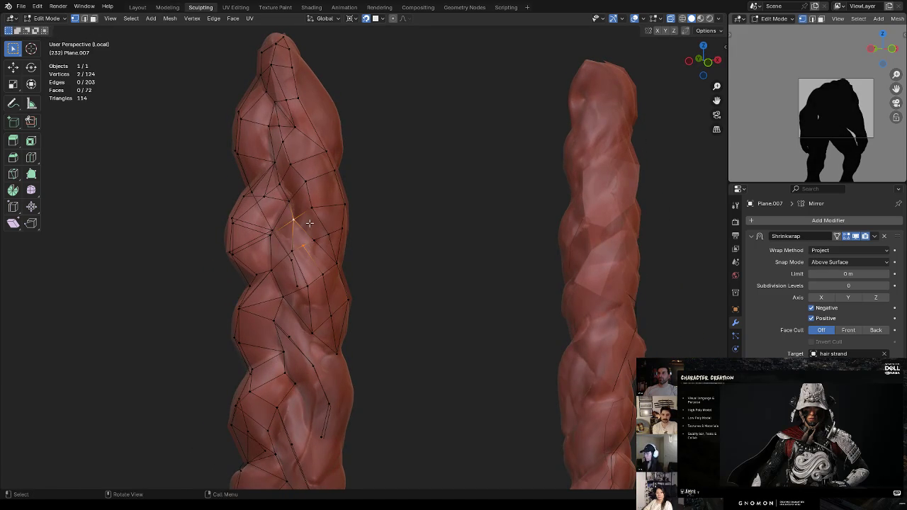
{"action": "key", "text": "m"}
{"action": "left_click", "coordinate": [320, 241]}
{"action": "key", "text": "g"}
{"action": "left_click", "coordinate": [321, 243]}
{"action": "key", "text": "Tab"}
{"action": "key", "text": "Tab"}
{"action": "key", "text": "g"}
{"action": "left_click", "coordinate": [331, 300]}
{"action": "key", "text": "g"}
{"action": "left_click", "coordinate": [341, 311]}
Pull vertices up and left to follow the braid's twist
{"action": "middle_click_drag", "start_coordinate": [341, 312], "coordinate": [362, 284]}
{"action": "key", "text": "g"}
{"action": "left_click", "coordinate": [352, 248]}
{"action": "key", "text": "g"}
{"action": "left_click", "coordinate": [333, 218]}
{"action": "mouse_move", "coordinate": [333, 218]}
{"action": "middle_mouse_down"}
{"action": "mouse_move", "coordinate": [361, 227]}
{"action": "mouse_move", "coordinate": [354, 216]}
{"action": "mouse_move", "coordinate": [391, 207]}
{"action": "middle_mouse_up"}
{"action": "key", "text": "g"}
{"action": "left_click", "coordinate": [362, 214]}
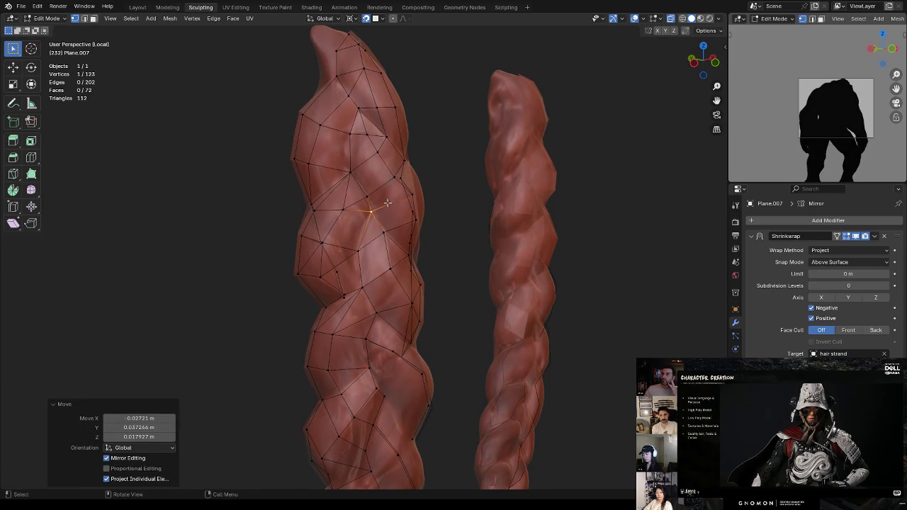
Fine-tune the remaining vertex positions onto the braid's twists
{"action": "key", "text": "g"}
{"action": "left_click", "coordinate": [389, 230]}
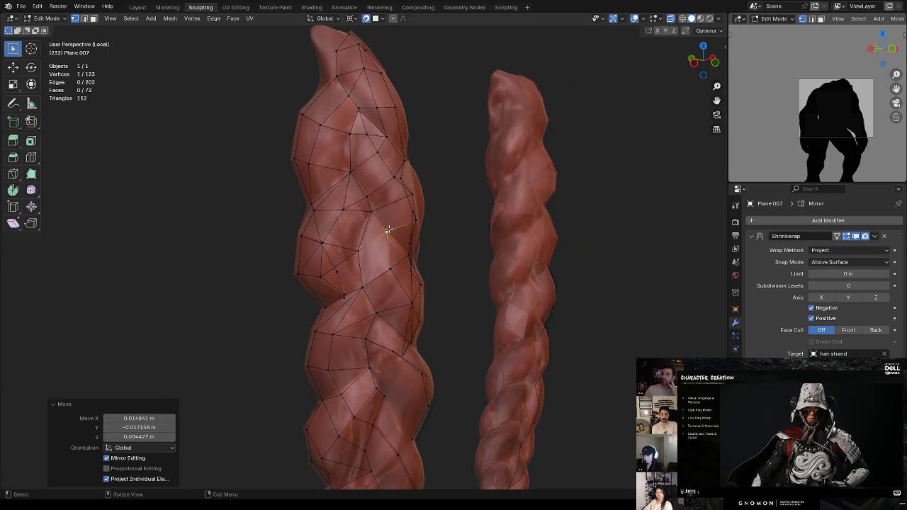
{"action": "mouse_move", "coordinate": [403, 216]}
{"action": "middle_mouse_down"}
{"action": "mouse_move", "coordinate": [415, 203]}
{"action": "mouse_move", "coordinate": [425, 221]}
{"action": "mouse_move", "coordinate": [390, 249]}
{"action": "middle_mouse_up"}
{"action": "key", "text": "g"}
{"action": "left_click", "coordinate": [370, 232]}
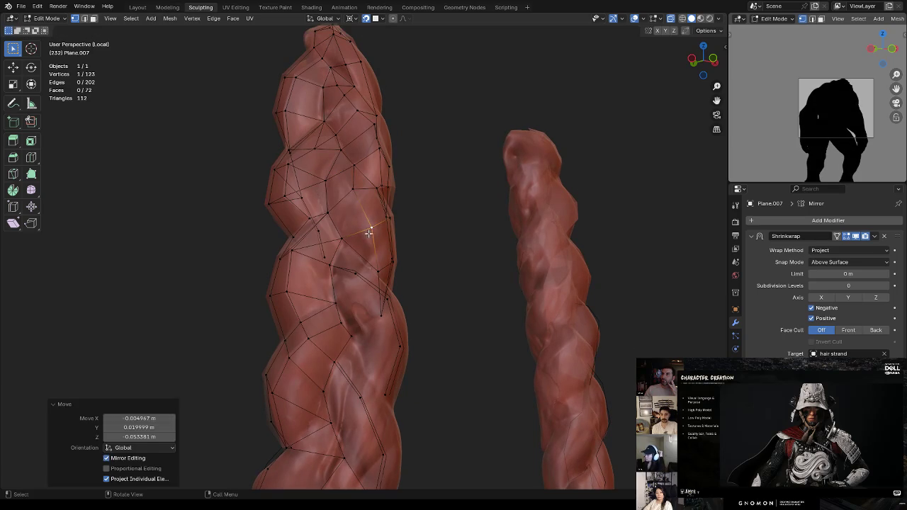
{"action": "key", "text": "g"}
{"action": "left_click", "coordinate": [354, 191]}
{"action": "mouse_move", "coordinate": [403, 213]}
{"action": "middle_mouse_down"}
{"action": "mouse_move", "coordinate": [367, 223]}
{"action": "mouse_move", "coordinate": [335, 251]}
{"action": "mouse_move", "coordinate": [328, 271]}
{"action": "mouse_move", "coordinate": [324, 263]}
{"action": "mouse_move", "coordinate": [339, 266]}
{"action": "mouse_move", "coordinate": [358, 290]}
{"action": "mouse_move", "coordinate": [330, 282]}
{"action": "mouse_move", "coordinate": [320, 299]}
{"action": "middle_mouse_up"}
Add an edge loop across the braid's twist and try repositioning a vertex beside it
{"action": "key", "text": "ctrl+r"}
{"action": "left_click", "coordinate": [316, 314]}
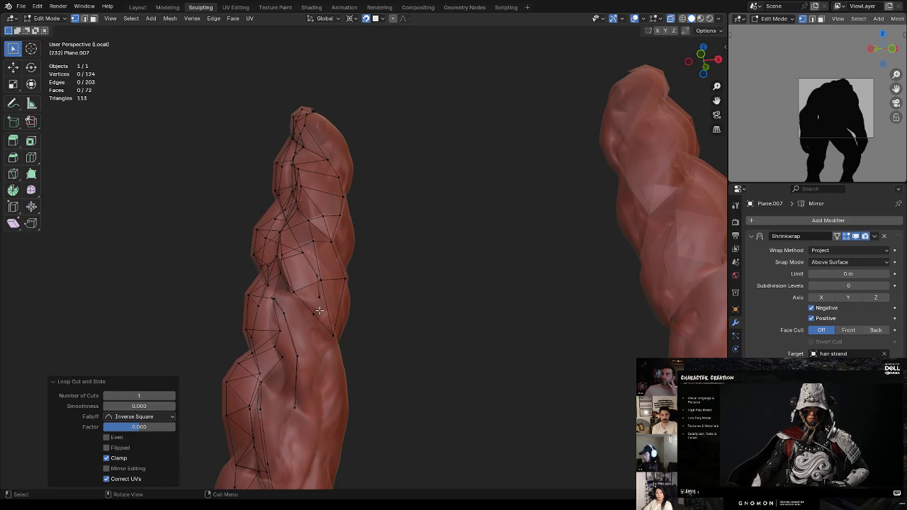
{"action": "left_click", "coordinate": [343, 294]}
{"action": "key", "text": "g"}
{"action": "key", "text": "Escape"}
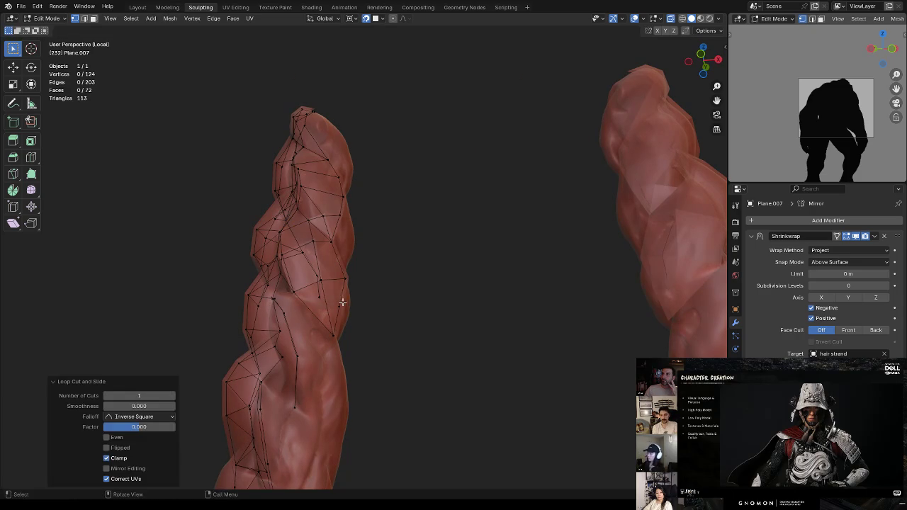
{"action": "key", "text": "g"}
{"action": "left_click", "coordinate": [358, 314]}
{"action": "key", "text": "ctrl+z"}
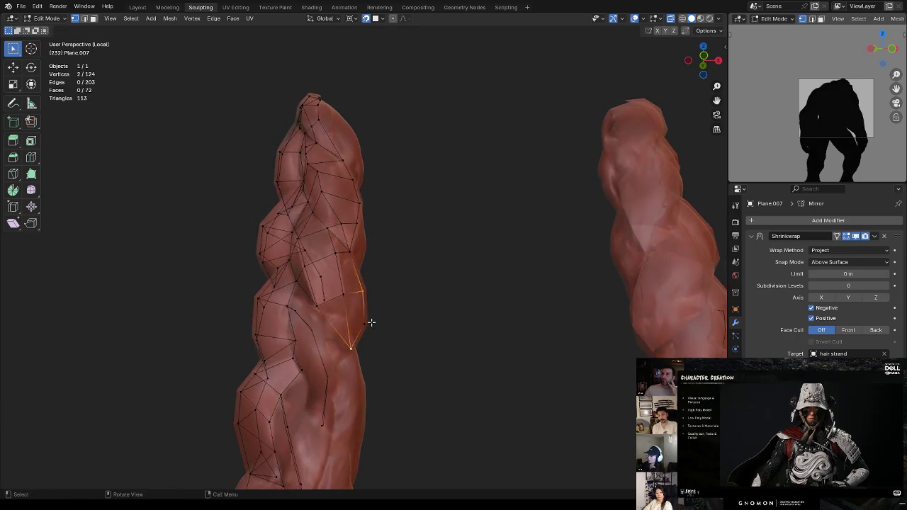
Clear the selection, remove the stray edge, nudge a vertex into place and select a braid edge
{"action": "mouse_move", "coordinate": [413, 309]}
{"action": "middle_mouse_down"}
{"action": "mouse_move", "coordinate": [383, 291]}
{"action": "mouse_move", "coordinate": [405, 268]}
{"action": "mouse_move", "coordinate": [344, 315]}
{"action": "middle_mouse_up"}
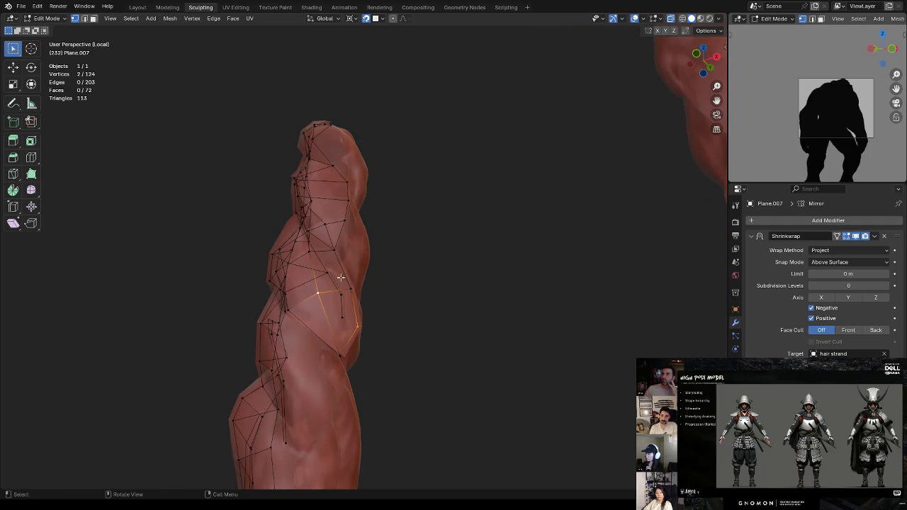
{"action": "key", "text": "alt+a"}
{"action": "mouse_move", "coordinate": [378, 283]}
{"action": "middle_mouse_down"}
{"action": "mouse_move", "coordinate": [451, 296]}
{"action": "mouse_move", "coordinate": [411, 281]}
{"action": "mouse_move", "coordinate": [365, 296]}
{"action": "mouse_move", "coordinate": [352, 312]}
{"action": "mouse_move", "coordinate": [365, 345]}
{"action": "mouse_move", "coordinate": [365, 311]}
{"action": "mouse_move", "coordinate": [333, 345]}
{"action": "mouse_move", "coordinate": [333, 328]}
{"action": "mouse_move", "coordinate": [310, 391]}
{"action": "mouse_move", "coordinate": [368, 344]}
{"action": "mouse_move", "coordinate": [403, 366]}
{"action": "mouse_move", "coordinate": [420, 352]}
{"action": "mouse_move", "coordinate": [397, 324]}
{"action": "mouse_move", "coordinate": [404, 333]}
{"action": "mouse_move", "coordinate": [362, 305]}
{"action": "mouse_move", "coordinate": [342, 304]}
{"action": "mouse_move", "coordinate": [393, 319]}
{"action": "middle_mouse_up"}
{"action": "key", "text": "ctrl+z"}
{"action": "left_click", "coordinate": [334, 344]}
{"action": "key", "text": "g"}
{"action": "left_click", "coordinate": [336, 333]}
{"action": "left_click", "coordinate": [315, 294]}
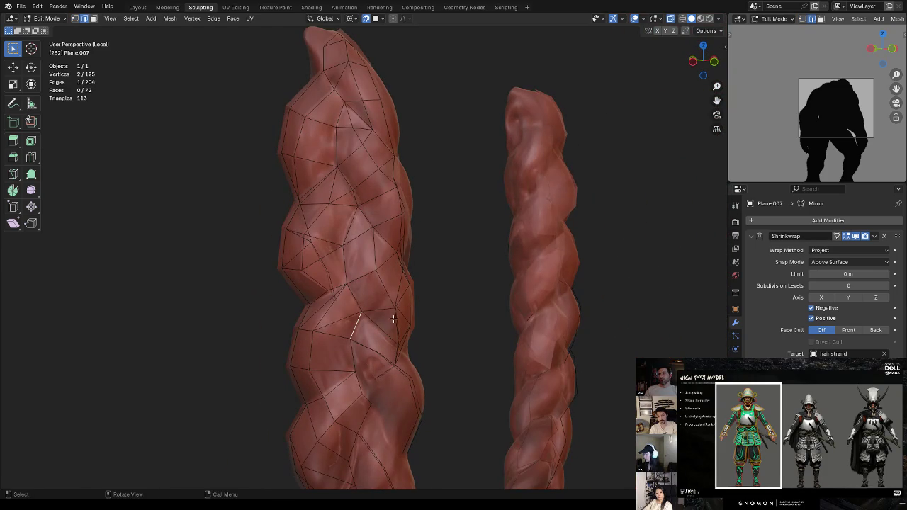
Fill four faces down the strand from the selected border edge
{"action": "key", "text": "f"}
{"action": "mouse_move", "coordinate": [385, 282]}
{"action": "middle_mouse_down"}
{"action": "mouse_move", "coordinate": [399, 300]}
{"action": "mouse_move", "coordinate": [351, 314]}
{"action": "mouse_move", "coordinate": [368, 287]}
{"action": "middle_mouse_up"}
{"action": "key", "text": "f"}
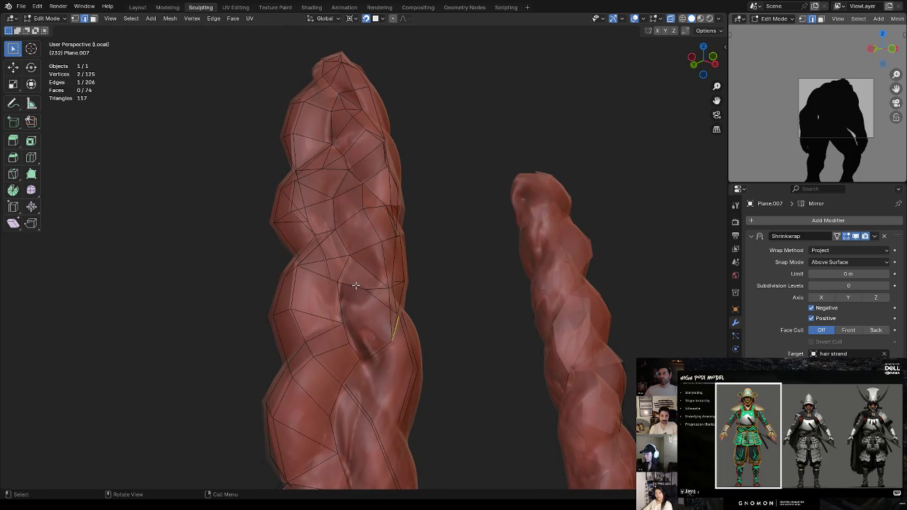
{"action": "key", "text": "f"}
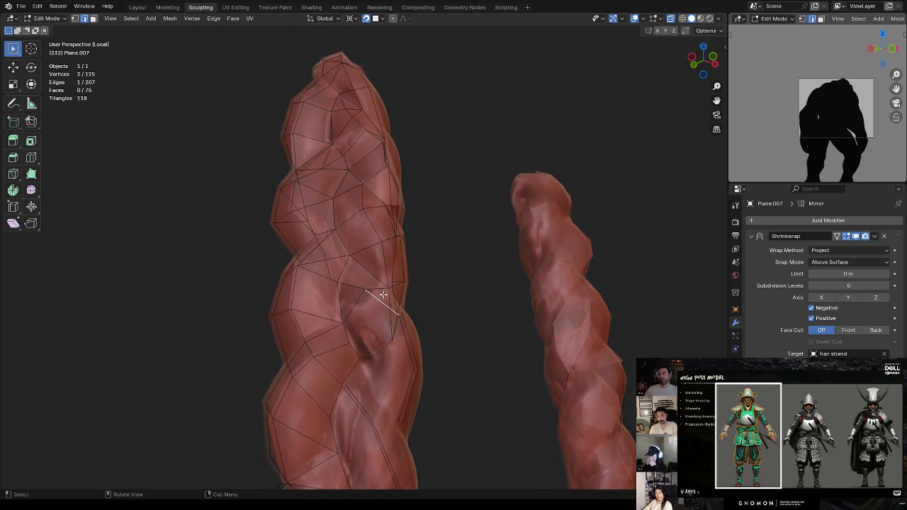
{"action": "key", "text": "f"}
{"action": "middle_click_drag", "start_coordinate": [371, 291], "coordinate": [371, 339]}
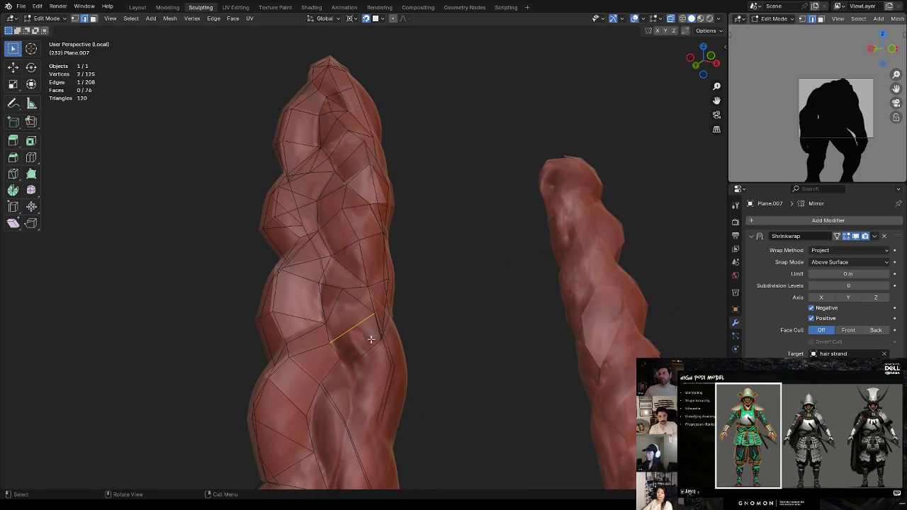
Merge two border vertices at their centre and reposition the merged vertex
{"action": "key", "text": "1"}
{"action": "left_click", "coordinate": [328, 324], "text": "shift"}
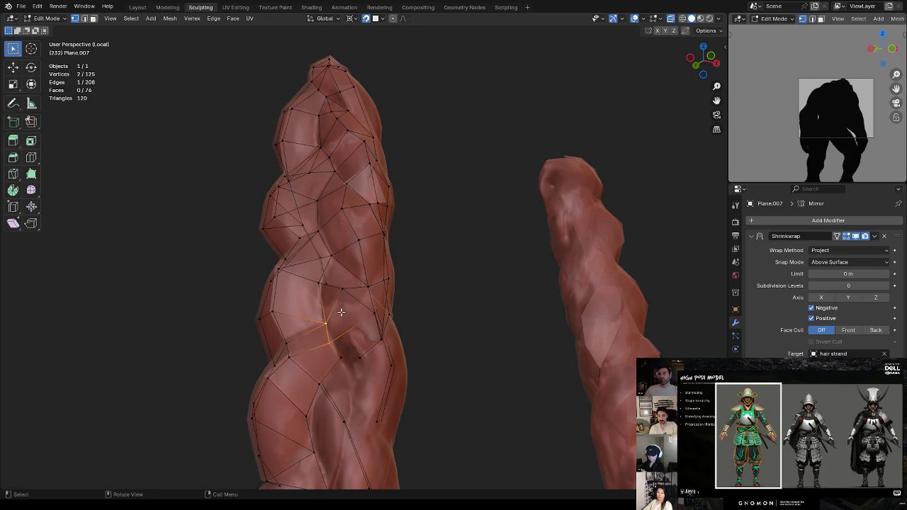
{"action": "key", "text": "m"}
{"action": "left_click", "coordinate": [336, 328]}
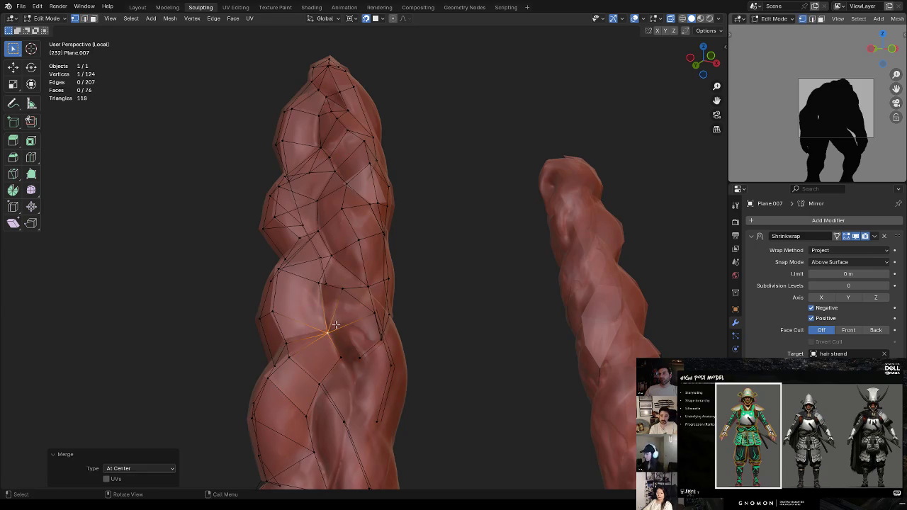
{"action": "key", "text": "g"}
{"action": "left_click", "coordinate": [323, 317]}
Fill more faces from border edges near the merged vertex, undoing the last bad fill
{"action": "key", "text": "2"}
{"action": "mouse_move", "coordinate": [333, 316]}
{"action": "middle_mouse_down"}
{"action": "mouse_move", "coordinate": [375, 313]}
{"action": "mouse_move", "coordinate": [393, 292]}
{"action": "mouse_move", "coordinate": [377, 327]}
{"action": "middle_mouse_up"}
{"action": "left_click", "coordinate": [377, 316]}
{"action": "key", "text": "f"}
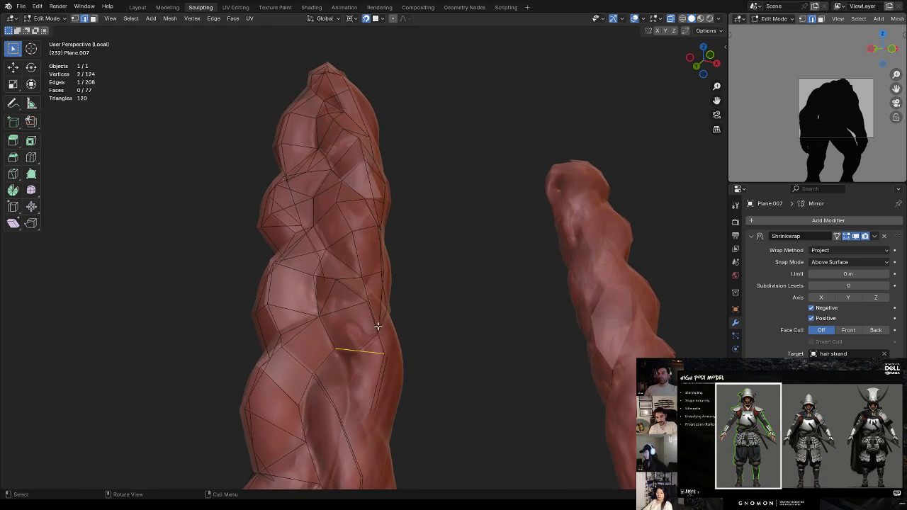
{"action": "key", "text": "f"}
{"action": "left_click", "coordinate": [345, 366]}
{"action": "key", "text": "f"}
{"action": "mouse_move", "coordinate": [346, 365]}
{"action": "middle_mouse_down"}
{"action": "mouse_move", "coordinate": [334, 342]}
{"action": "mouse_move", "coordinate": [356, 337]}
{"action": "middle_mouse_up"}
{"action": "key", "text": "f"}
{"action": "key", "text": "f"}
{"action": "key", "text": "ctrl+z"}
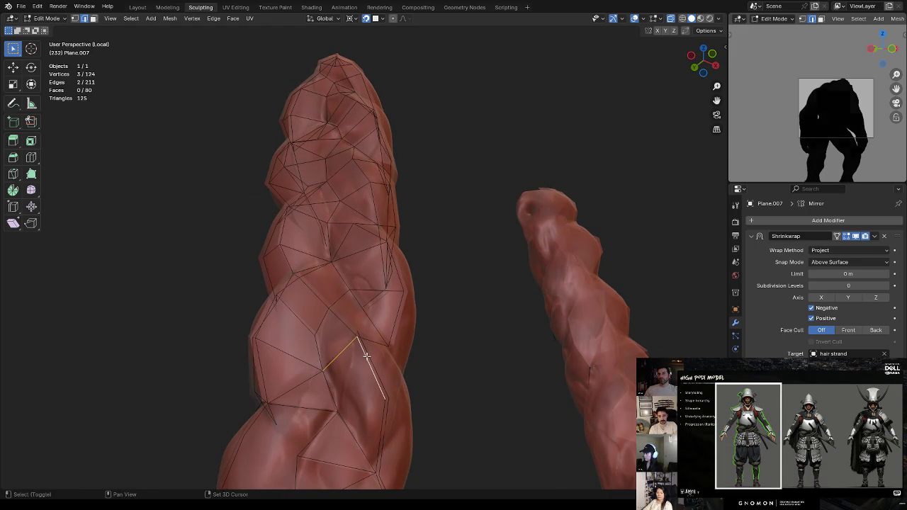
Fill a quad from four vertices and another border face, then turn off X-ray
{"action": "left_click", "coordinate": [330, 401], "text": "shift"}
{"action": "key", "text": "f"}
{"action": "mouse_move", "coordinate": [333, 397]}
{"action": "middle_mouse_down"}
{"action": "mouse_move", "coordinate": [365, 334]}
{"action": "mouse_move", "coordinate": [357, 338]}
{"action": "mouse_move", "coordinate": [324, 300]}
{"action": "mouse_move", "coordinate": [361, 278]}
{"action": "mouse_move", "coordinate": [344, 275]}
{"action": "middle_mouse_up"}
{"action": "left_click", "coordinate": [346, 312]}
{"action": "key", "text": "f"}
{"action": "key", "text": "1"}
{"action": "left_click", "coordinate": [323, 284]}
{"action": "key", "text": "alt+z"}
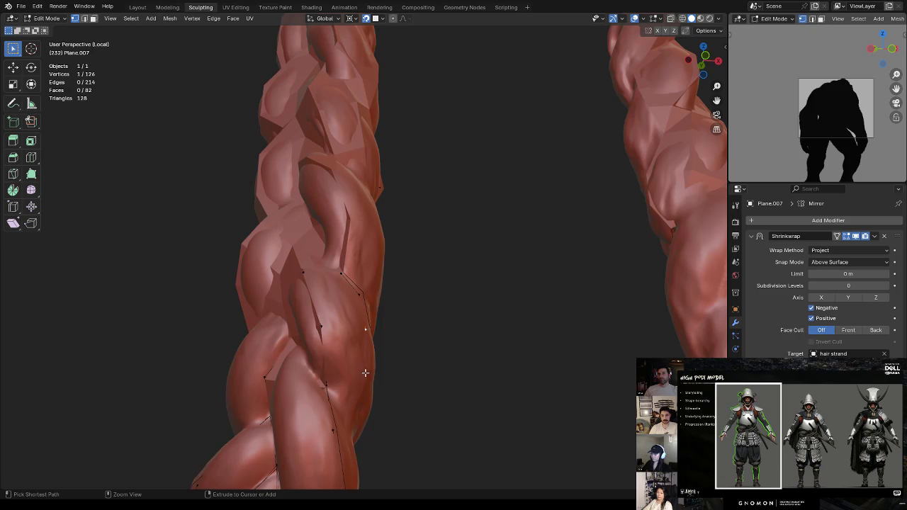
Extrude a new vertex onto the braid surface and fill a face between two open edges
{"action": "right_click", "coordinate": [354, 419], "text": "ctrl"}
{"action": "key", "text": "g"}
{"action": "left_click", "coordinate": [362, 406]}
{"action": "key", "text": "alt+z"}
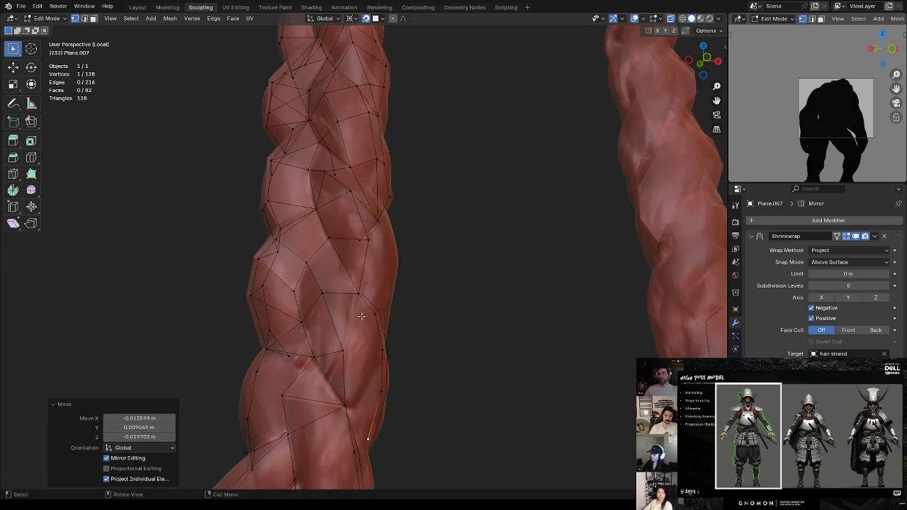
{"action": "key", "text": "alt+z"}
{"action": "key", "text": "2"}
{"action": "left_click", "coordinate": [380, 329]}
{"action": "left_click", "coordinate": [348, 347], "text": "shift"}
{"action": "key", "text": "f"}
{"action": "middle_click_drag", "start_coordinate": [349, 346], "coordinate": [369, 328]}
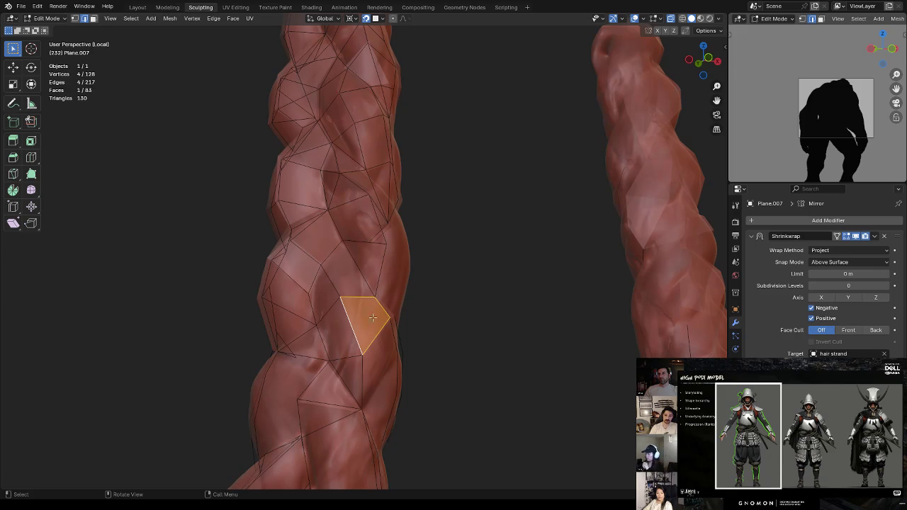
Extend another vertex down the braid and fill the two adjoining faces
{"action": "key", "text": "1"}
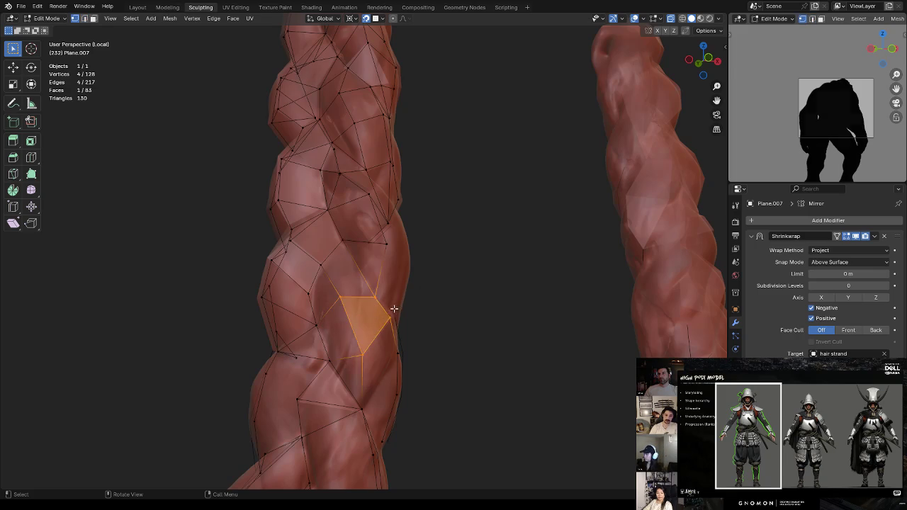
{"action": "left_click", "coordinate": [380, 314]}
{"action": "left_click", "coordinate": [319, 326], "text": "shift"}
{"action": "key", "text": "f"}
{"action": "left_click_drag", "start_coordinate": [348, 320], "coordinate": [353, 324]}
{"action": "key", "text": "2"}
{"action": "left_click", "coordinate": [380, 339]}
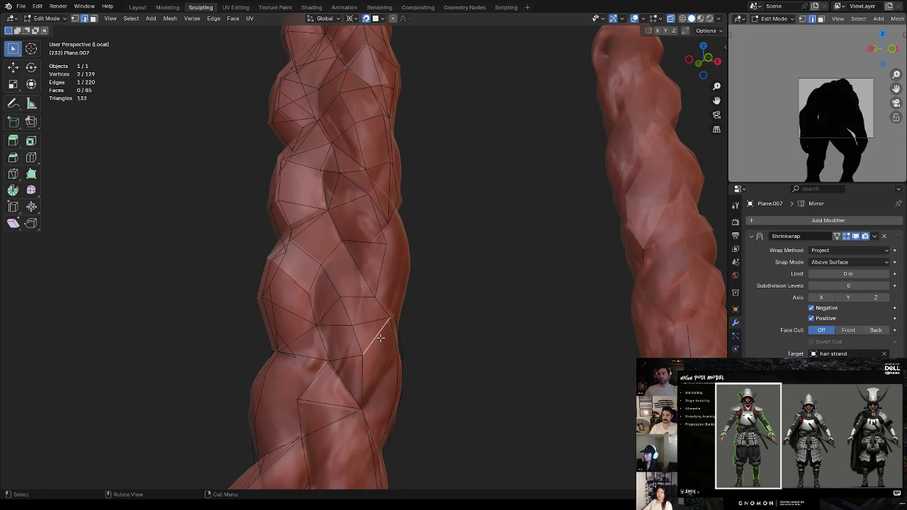
{"action": "key", "text": "f"}
{"action": "key", "text": "f"}
{"action": "middle_click_drag", "start_coordinate": [399, 353], "coordinate": [389, 344]}
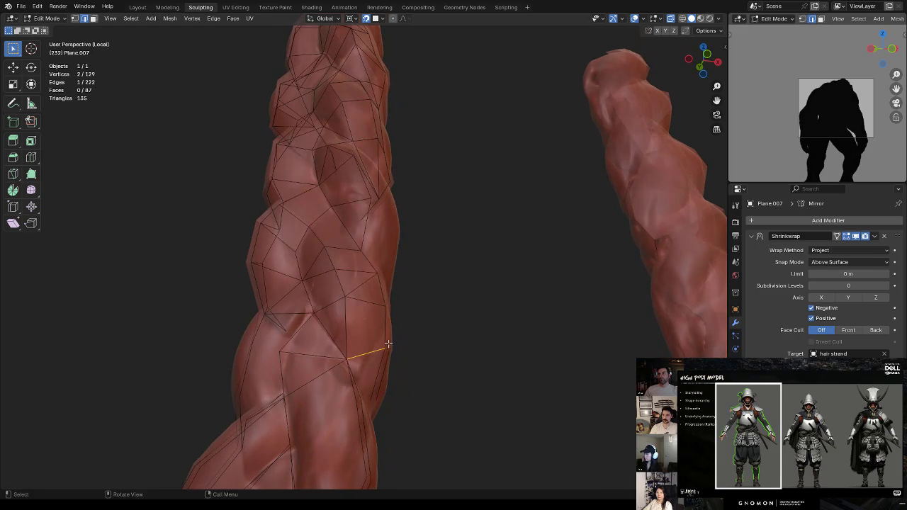
Close the triangular gap on the braid with new faces
{"action": "key", "text": "f"}
{"action": "key", "text": "1"}
{"action": "left_click", "coordinate": [375, 390]}
{"action": "mouse_move", "coordinate": [375, 390]}
{"action": "middle_mouse_down"}
{"action": "mouse_move", "coordinate": [325, 360]}
{"action": "mouse_move", "coordinate": [333, 333]}
{"action": "mouse_move", "coordinate": [428, 305]}
{"action": "mouse_move", "coordinate": [401, 333]}
{"action": "mouse_move", "coordinate": [383, 322]}
{"action": "mouse_move", "coordinate": [413, 305]}
{"action": "middle_mouse_up"}
{"action": "left_click", "coordinate": [304, 338]}
{"action": "key", "text": "f"}
{"action": "left_click", "coordinate": [434, 312]}
Dissolve the unwanted edge and extrude a new vertex onto the surface
{"action": "key", "text": "2"}
{"action": "left_click", "coordinate": [379, 320]}
{"action": "key", "text": "x"}
{"action": "left_click", "coordinate": [412, 303]}
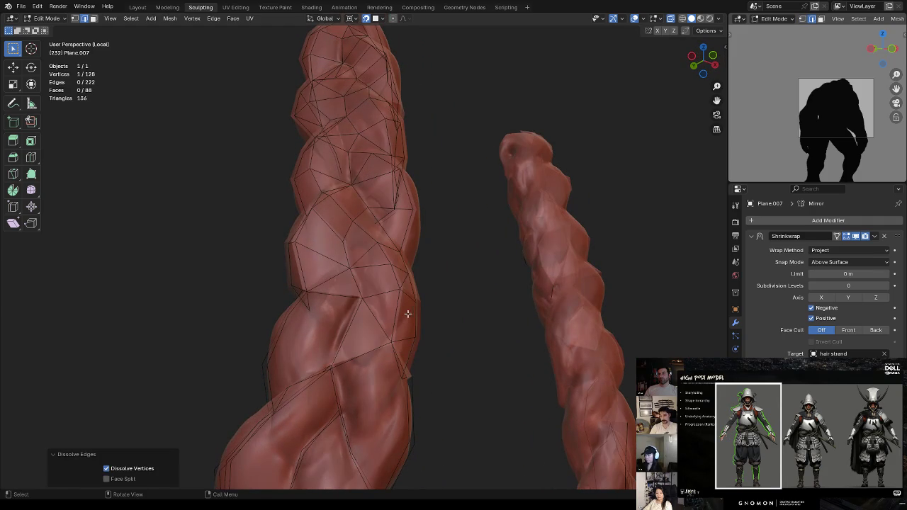
{"action": "key", "text": "g"}
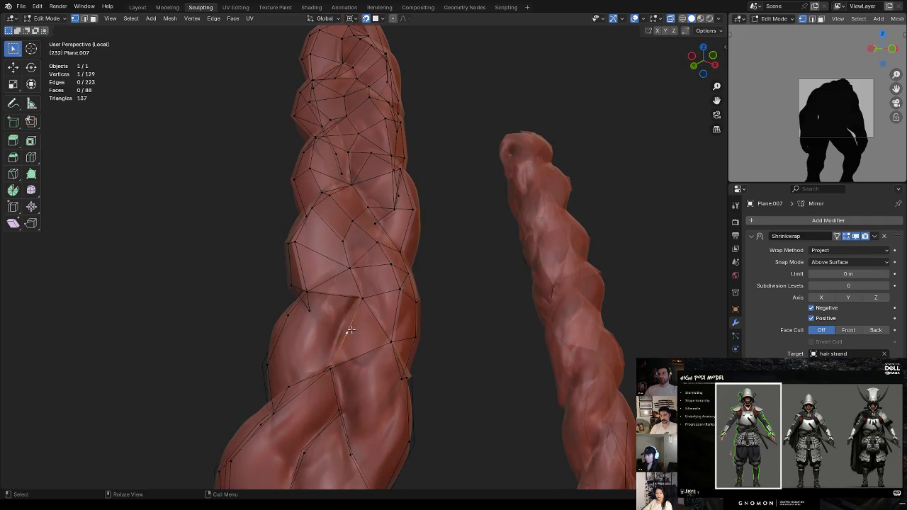
{"action": "left_click", "coordinate": [345, 327]}
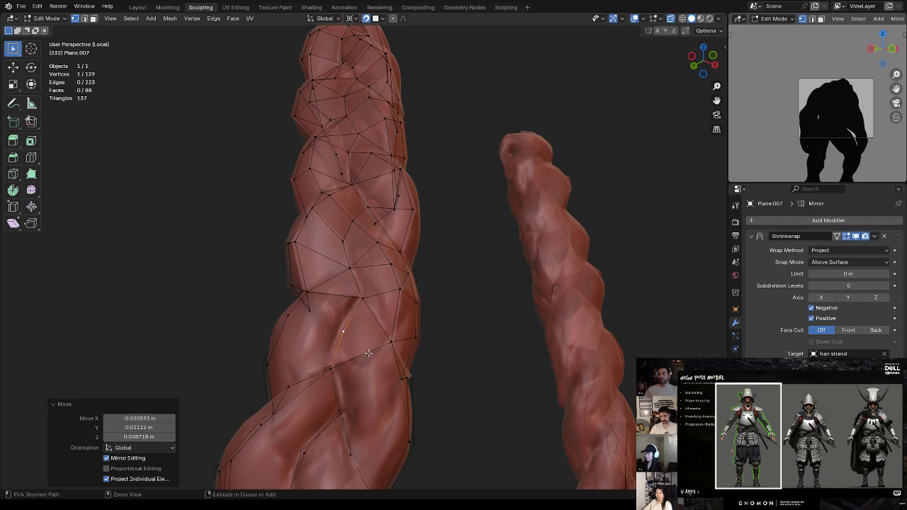
Join two vertices with an edge, then fill a face and a triangle in the open area
{"action": "key", "text": "2"}
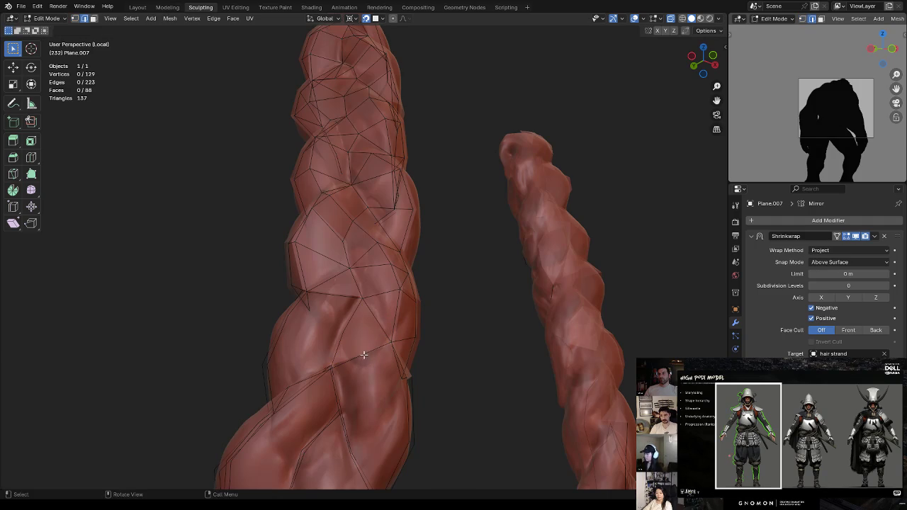
{"action": "key", "text": "1"}
{"action": "middle_click_drag", "start_coordinate": [413, 342], "coordinate": [397, 318]}
{"action": "left_click", "coordinate": [352, 289]}
{"action": "left_click", "coordinate": [408, 300], "text": "shift"}
{"action": "key", "text": "j"}
{"action": "key", "text": "2"}
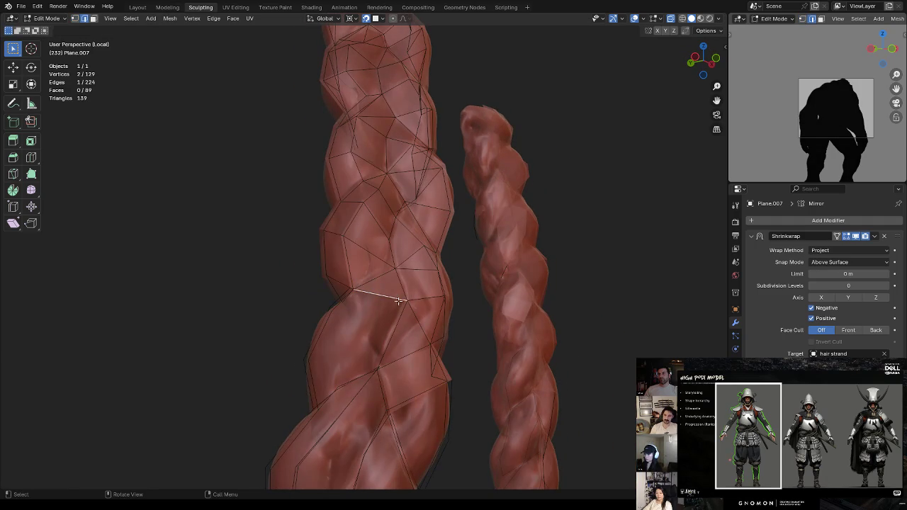
{"action": "middle_click_drag", "start_coordinate": [399, 300], "coordinate": [377, 340]}
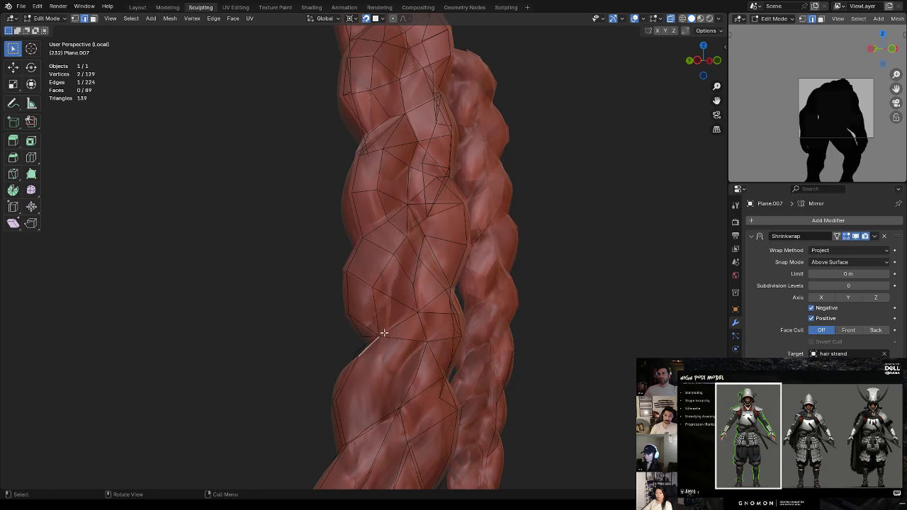
{"action": "key", "text": "f"}
{"action": "mouse_move", "coordinate": [420, 360]}
{"action": "middle_mouse_down"}
{"action": "mouse_move", "coordinate": [390, 344]}
{"action": "mouse_move", "coordinate": [412, 346]}
{"action": "mouse_move", "coordinate": [417, 369]}
{"action": "mouse_move", "coordinate": [386, 350]}
{"action": "middle_mouse_up"}
{"action": "key", "text": "f"}
{"action": "key", "text": "1"}
{"action": "key", "text": "ctrl+r"}
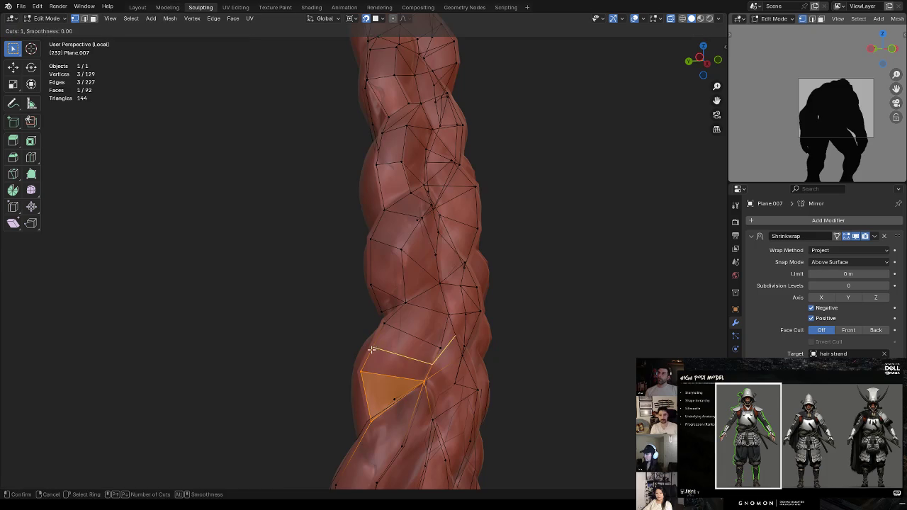
Place the new edge loop and slide a single vertex along its edge
{"action": "left_click", "coordinate": [382, 347]}
{"action": "left_click", "coordinate": [375, 346]}
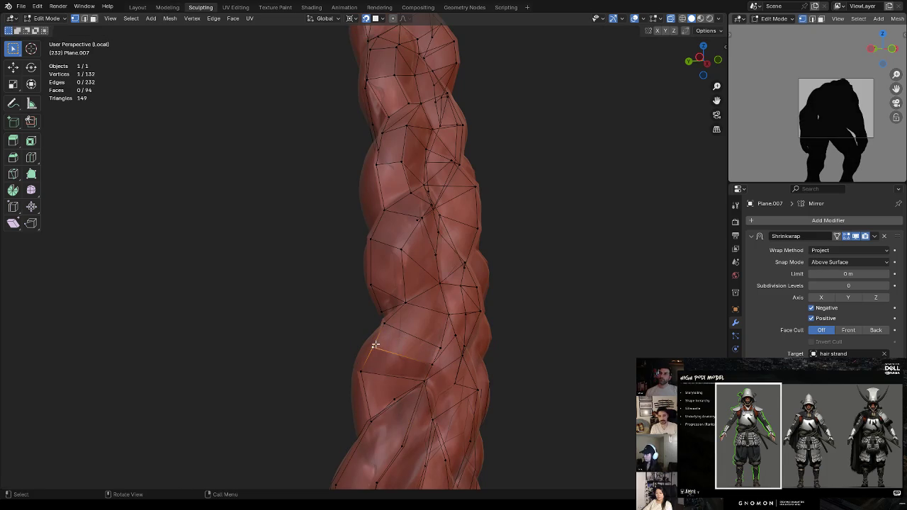
{"action": "key", "text": "g"}
{"action": "key", "text": "g"}
{"action": "left_click", "coordinate": [412, 314]}
{"action": "mouse_move", "coordinate": [413, 316]}
{"action": "middle_mouse_down"}
{"action": "mouse_move", "coordinate": [448, 338]}
{"action": "mouse_move", "coordinate": [425, 334]}
{"action": "middle_mouse_up"}
Merge two doubled vertices at center and reposition the merged vertex
{"action": "left_click", "coordinate": [418, 347], "text": "shift"}
{"action": "key", "text": "m"}
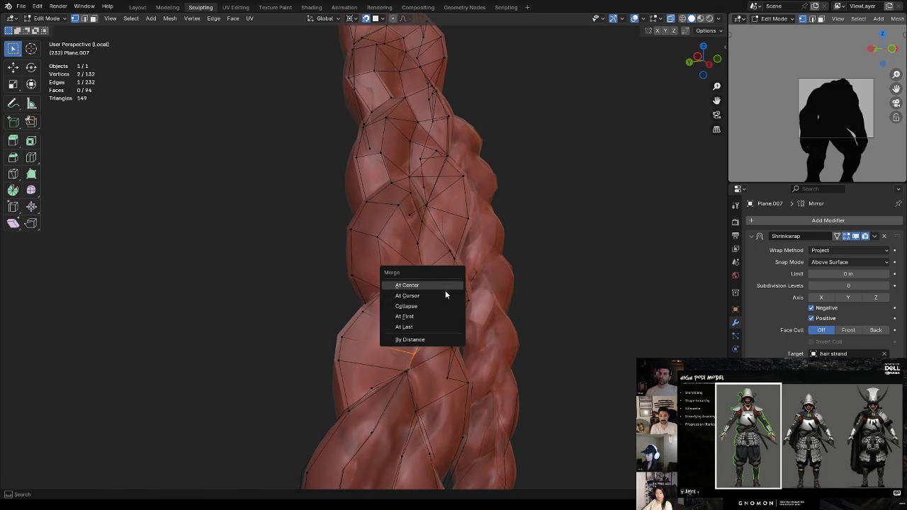
{"action": "left_click", "coordinate": [407, 285]}
{"action": "key", "text": "g"}
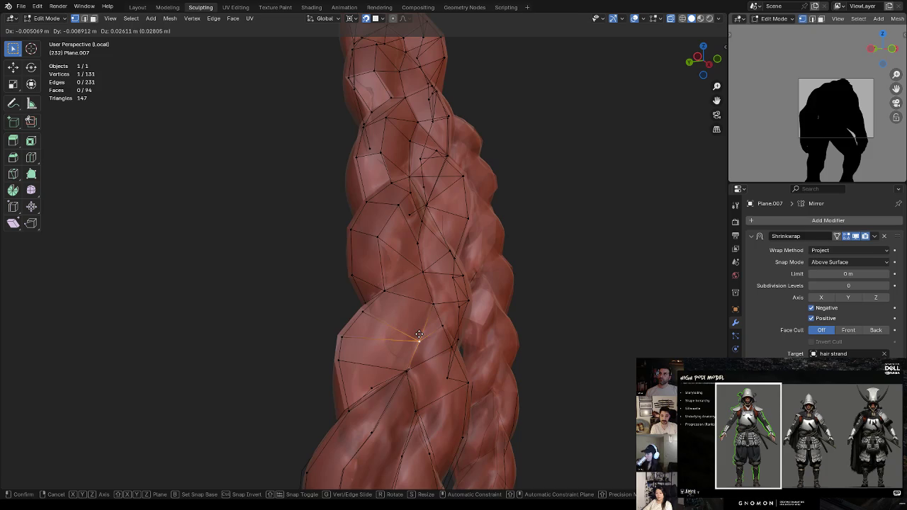
{"action": "left_click", "coordinate": [414, 329]}
{"action": "left_click", "coordinate": [362, 313]}
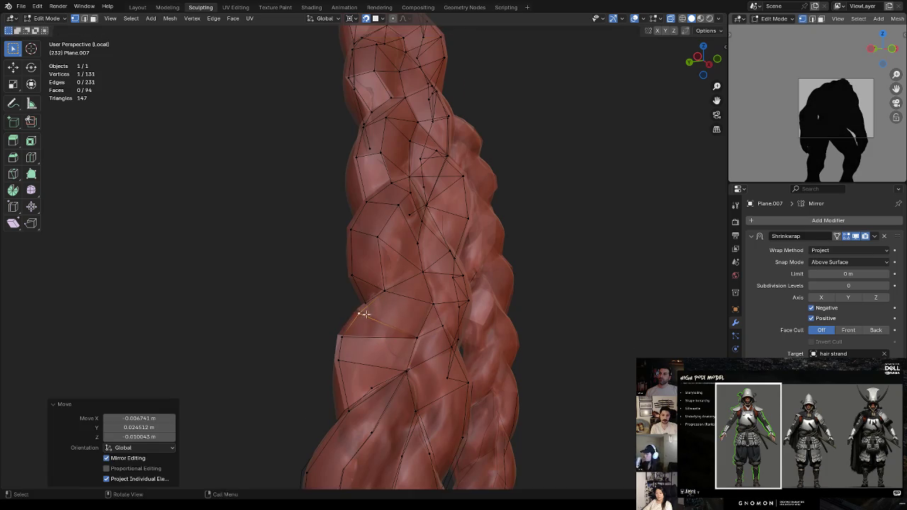
{"action": "middle_click_drag", "start_coordinate": [363, 313], "coordinate": [425, 326]}
Nudge the braid's vertices into better positions with repeated moves
{"action": "key", "text": "g"}
{"action": "left_click", "coordinate": [440, 313]}
{"action": "key", "text": "g"}
{"action": "left_click", "coordinate": [395, 374]}
{"action": "key", "text": "g"}
{"action": "left_click", "coordinate": [390, 399]}
{"action": "mouse_move", "coordinate": [422, 395]}
{"action": "middle_mouse_down"}
{"action": "mouse_move", "coordinate": [432, 350]}
{"action": "mouse_move", "coordinate": [419, 346]}
{"action": "middle_mouse_up"}
Add another edge loop and reposition a vertex lower on the braid
{"action": "key", "text": "ctrl+r"}
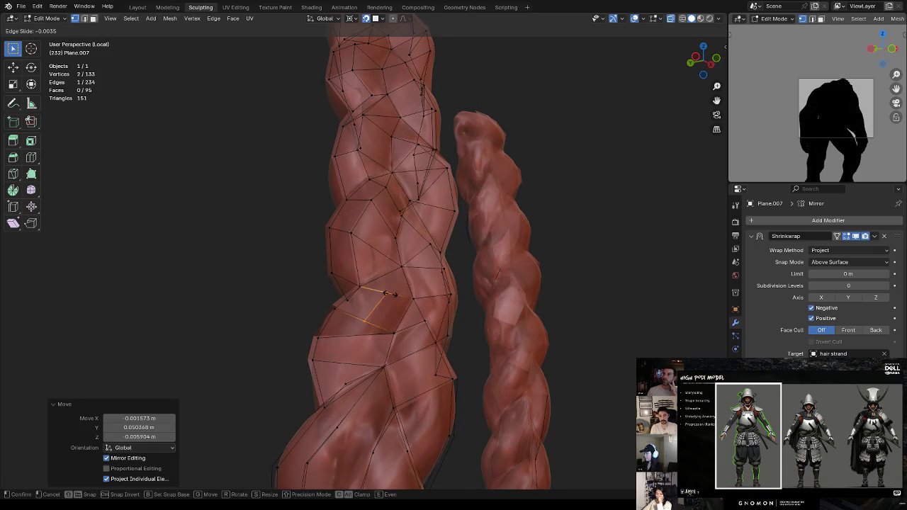
{"action": "left_click", "coordinate": [388, 297]}
{"action": "left_click", "coordinate": [388, 292]}
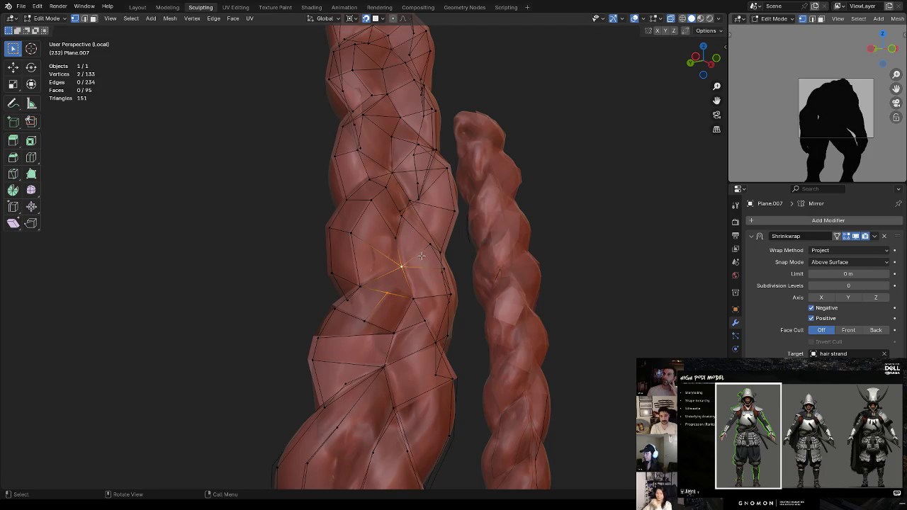
{"action": "left_click", "coordinate": [363, 321]}
{"action": "mouse_move", "coordinate": [350, 380]}
{"action": "middle_mouse_down", "text": "shift"}
{"action": "mouse_move", "coordinate": [397, 383]}
{"action": "mouse_move", "coordinate": [435, 363]}
{"action": "mouse_move", "coordinate": [418, 347]}
{"action": "middle_mouse_up", "text": "shift"}
Cut an edge path between two vertices, then merge another pair at center
{"action": "left_click", "coordinate": [397, 397], "text": "shift"}
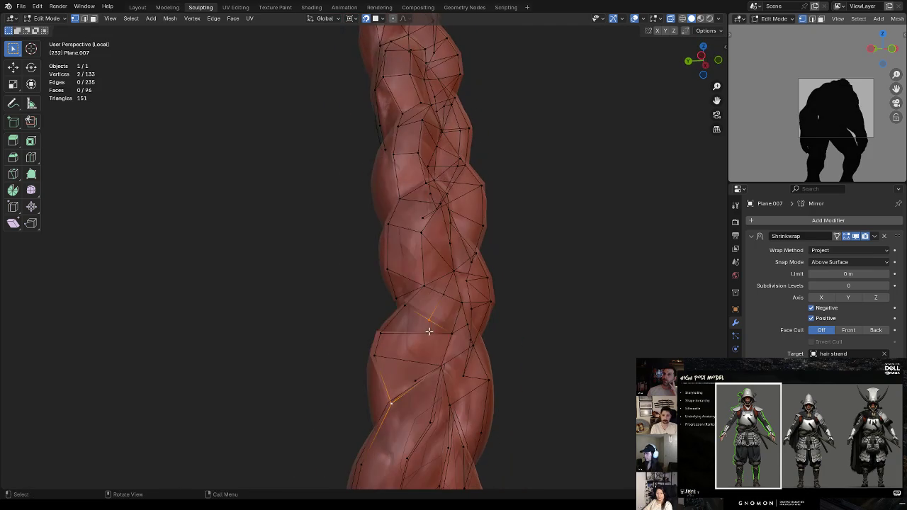
{"action": "key", "text": "j"}
{"action": "scroll", "coordinate": [401, 331], "scroll_direction": "up", "scroll_amount": 2}
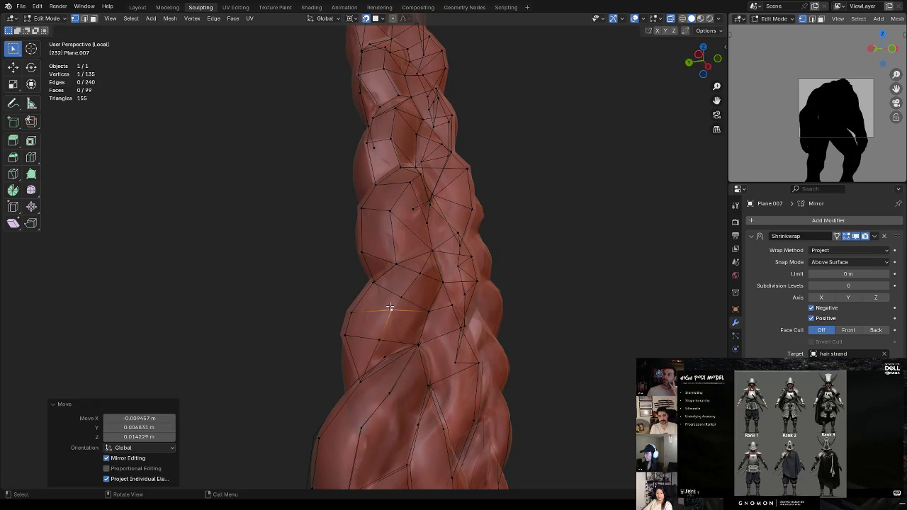
{"action": "key", "text": "m"}
{"action": "left_click", "coordinate": [410, 277]}
{"action": "key", "text": "g"}
{"action": "left_click", "coordinate": [418, 276]}
Reposition the merged vertex on the second strand and dissolve an extra vertex
{"action": "middle_click_drag", "start_coordinate": [421, 275], "coordinate": [396, 276]}
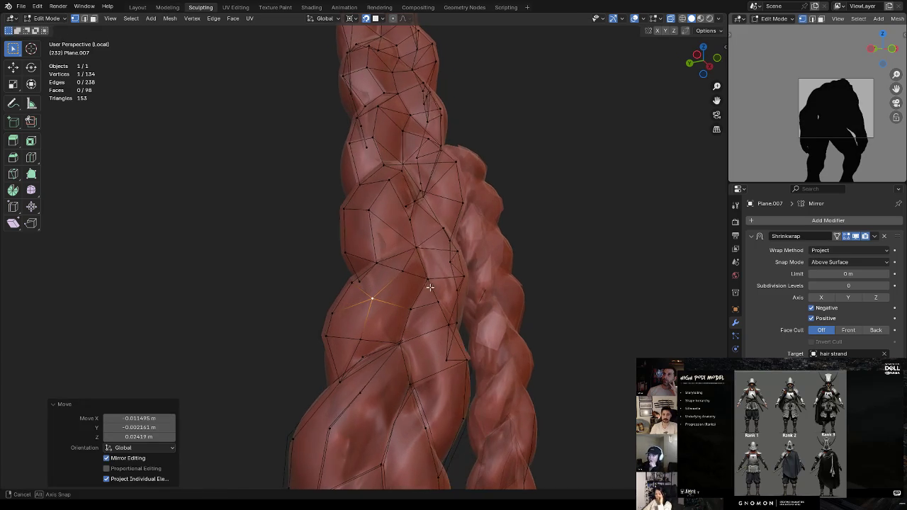
{"action": "key", "text": "g"}
{"action": "left_click", "coordinate": [398, 273]}
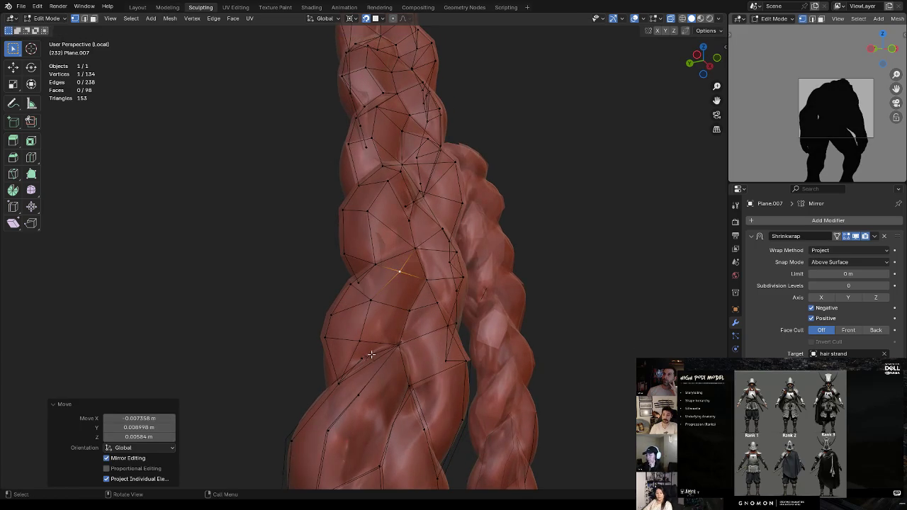
{"action": "middle_click_drag", "start_coordinate": [371, 353], "coordinate": [443, 356]}
{"action": "key", "text": "x"}
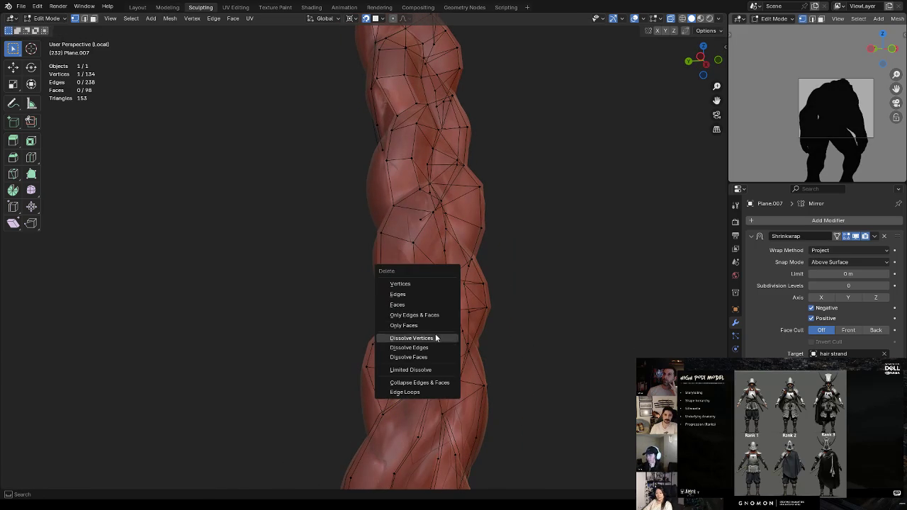
{"action": "left_click", "coordinate": [427, 338]}
Fill the triangular gap and the next open face on the second strand
{"action": "mouse_move", "coordinate": [428, 339]}
{"action": "middle_mouse_down"}
{"action": "mouse_move", "coordinate": [442, 293]}
{"action": "mouse_move", "coordinate": [397, 333]}
{"action": "middle_mouse_up"}
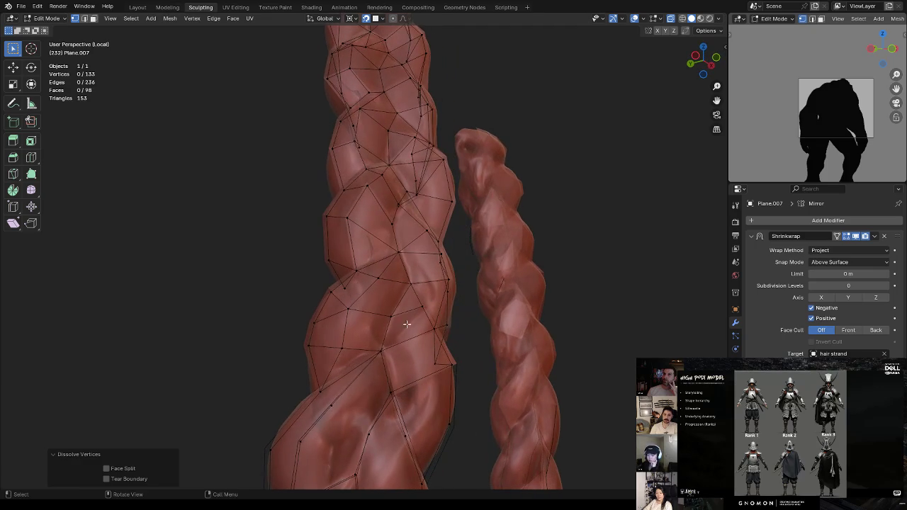
{"action": "left_click", "coordinate": [381, 355]}
{"action": "key", "text": "f"}
{"action": "left_click", "coordinate": [383, 366], "text": "shift"}
{"action": "mouse_move", "coordinate": [395, 366]}
{"action": "middle_mouse_down"}
{"action": "mouse_move", "coordinate": [375, 301]}
{"action": "mouse_move", "coordinate": [395, 305]}
{"action": "mouse_move", "coordinate": [407, 326]}
{"action": "middle_mouse_up"}
{"action": "key", "text": "f"}
Reposition a vertex and fill a face along the open border
{"action": "left_click", "coordinate": [399, 373]}
{"action": "key", "text": "g"}
{"action": "left_click", "coordinate": [390, 369]}
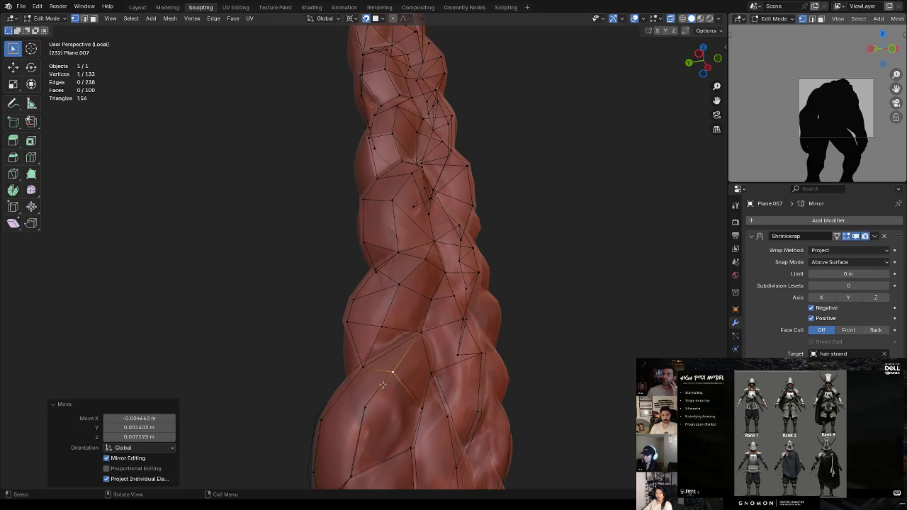
{"action": "key", "text": "alt+a"}
{"action": "key", "text": "f"}
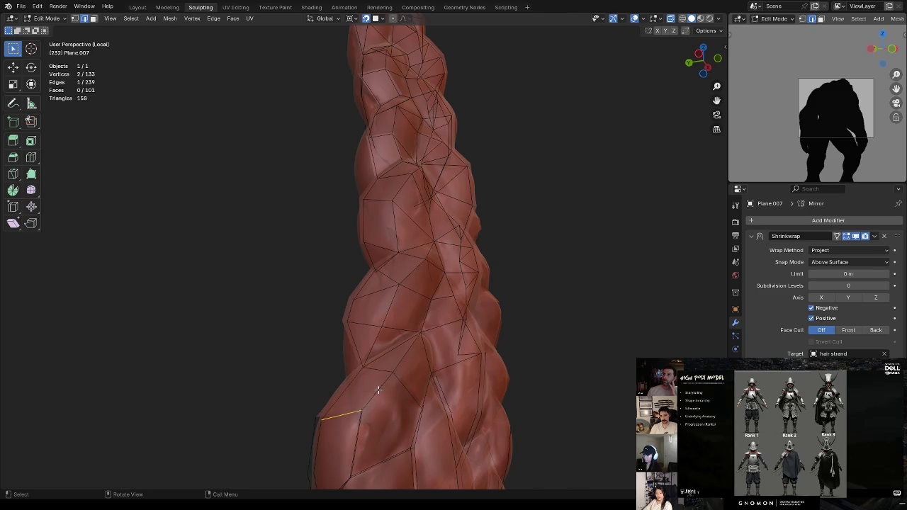
Fill the remaining triangle at the lower left of the braid
{"action": "middle_click_drag", "start_coordinate": [361, 419], "coordinate": [419, 324]}
{"action": "key", "text": "f"}
{"action": "key", "text": "f"}
{"action": "key", "text": "f"}
{"action": "key", "text": "f"}
{"action": "mouse_move", "coordinate": [400, 322]}
{"action": "middle_mouse_down"}
{"action": "mouse_move", "coordinate": [440, 300]}
{"action": "mouse_move", "coordinate": [333, 367]}
{"action": "middle_mouse_up"}
{"action": "key", "text": "1"}
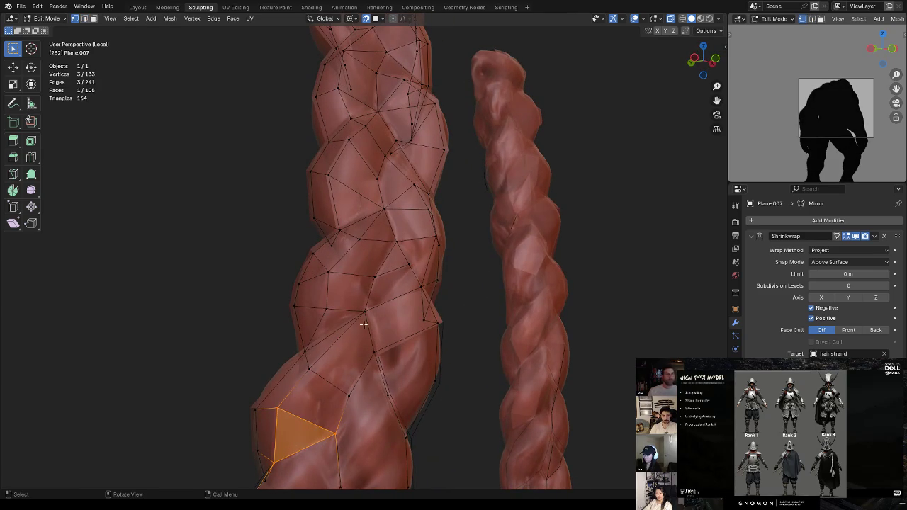
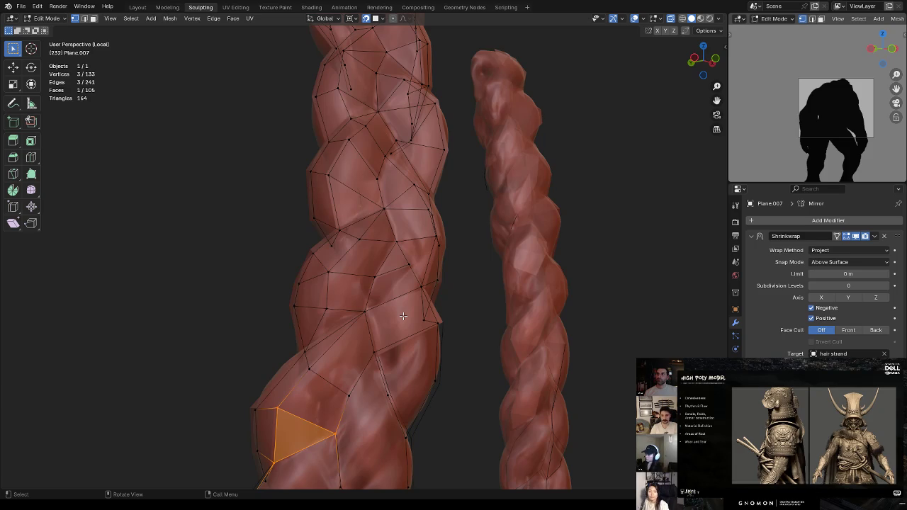
Move the first few low-poly vertices onto the twisted strand's surface
{"action": "middle_click_drag", "start_coordinate": [361, 268], "coordinate": [421, 285]}
{"action": "left_click", "coordinate": [355, 297]}
{"action": "key", "text": "g"}
{"action": "left_click", "coordinate": [415, 345]}
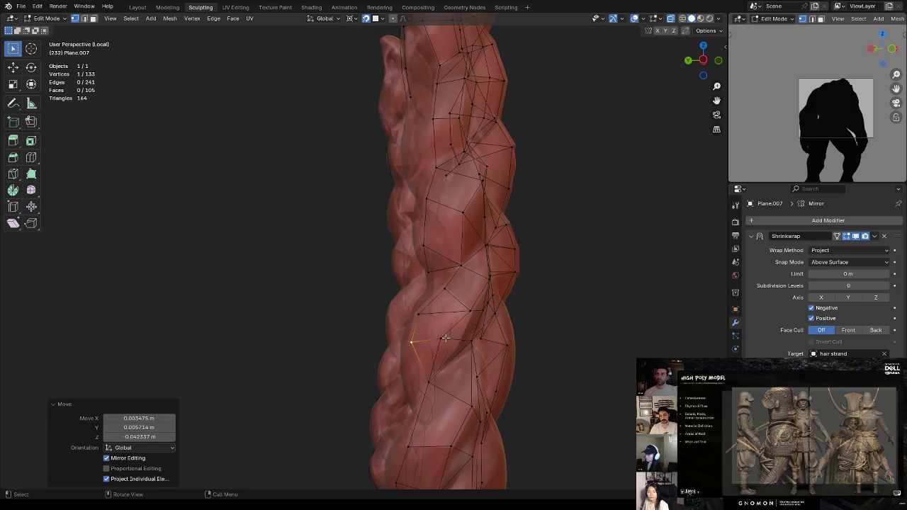
{"action": "left_click", "coordinate": [468, 312]}
{"action": "key", "text": "g"}
{"action": "left_click", "coordinate": [449, 288]}
{"action": "key", "text": "g"}
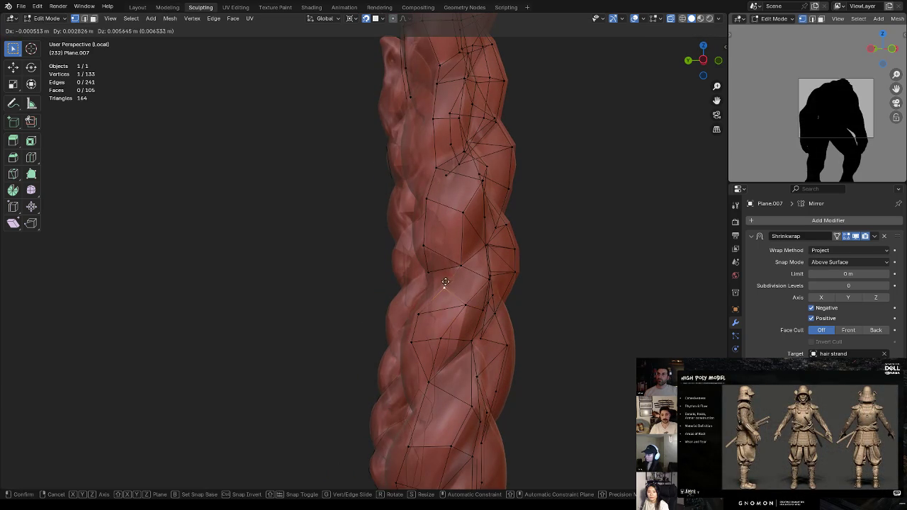
{"action": "left_click", "coordinate": [446, 280]}
Refit more vertices where the strands overlap, lowering one along the strand
{"action": "mouse_move", "coordinate": [447, 281]}
{"action": "middle_mouse_down"}
{"action": "mouse_move", "coordinate": [449, 272]}
{"action": "mouse_move", "coordinate": [422, 246]}
{"action": "middle_mouse_up"}
{"action": "key", "text": "g"}
{"action": "left_click", "coordinate": [425, 262]}
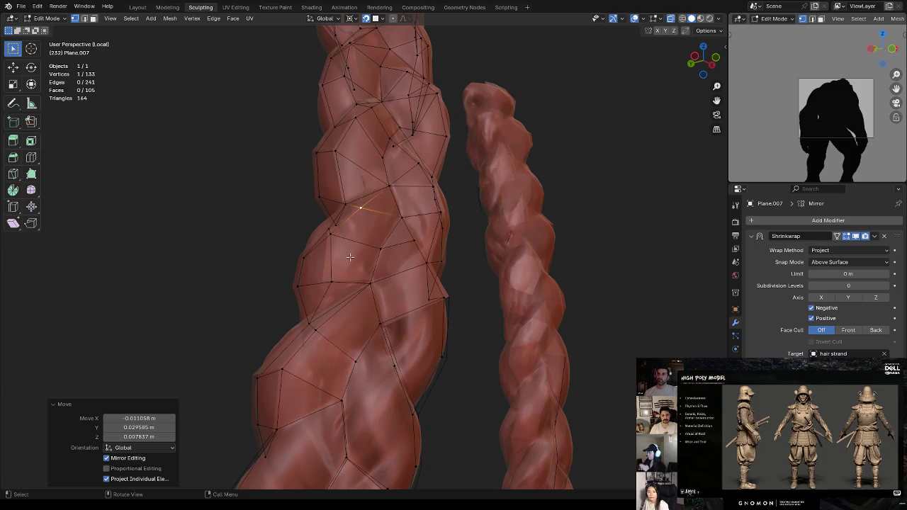
{"action": "middle_click_drag", "start_coordinate": [349, 257], "coordinate": [399, 247]}
{"action": "left_click", "coordinate": [379, 250]}
{"action": "key", "text": "g"}
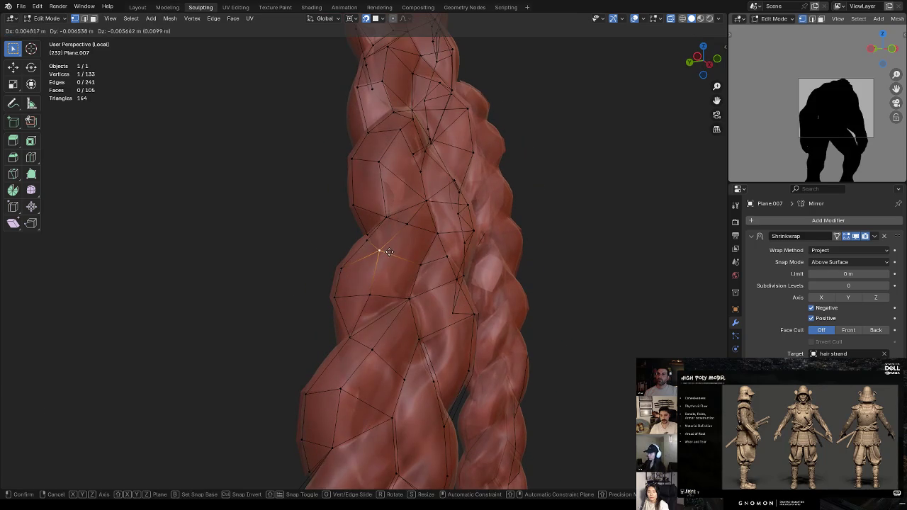
{"action": "left_click", "coordinate": [389, 255]}
Add an edge loop across the strand's retopology faces
{"action": "mouse_move", "coordinate": [428, 202]}
{"action": "middle_mouse_down"}
{"action": "mouse_move", "coordinate": [385, 241]}
{"action": "mouse_move", "coordinate": [396, 301]}
{"action": "middle_mouse_up"}
{"action": "key", "text": "ctrl+r"}
{"action": "left_click", "coordinate": [396, 301]}
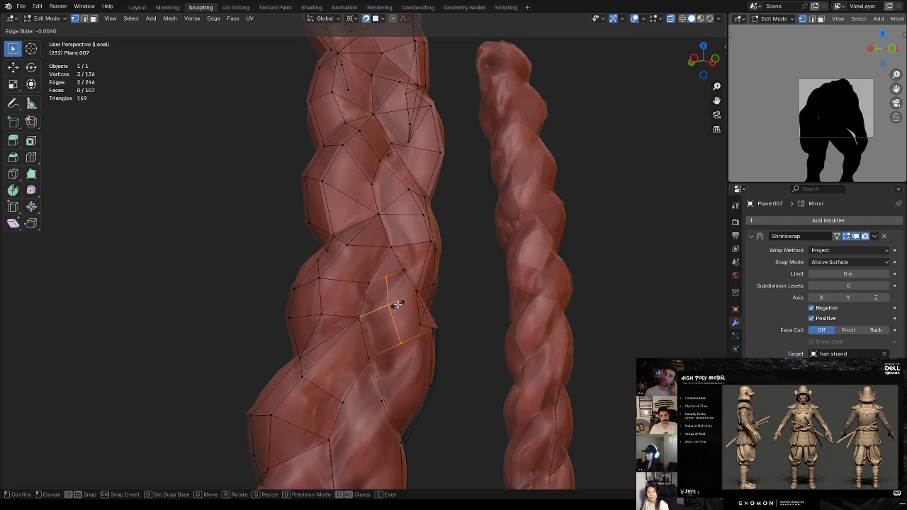
{"action": "left_click", "coordinate": [397, 303]}
Pull a vertex of the new loop down onto the sculpt surface
{"action": "left_click", "coordinate": [387, 275]}
{"action": "left_click", "coordinate": [394, 246], "text": "shift"}
{"action": "left_click", "coordinate": [395, 271]}
{"action": "key", "text": "g"}
{"action": "left_click", "coordinate": [391, 282]}
{"action": "key", "text": "g"}
{"action": "left_click", "coordinate": [393, 306]}
{"action": "key", "text": "g"}
{"action": "left_click", "coordinate": [393, 306]}
{"action": "mouse_move", "coordinate": [393, 306]}
{"action": "middle_mouse_down"}
{"action": "mouse_move", "coordinate": [357, 320]}
{"action": "mouse_move", "coordinate": [373, 290]}
{"action": "middle_mouse_up"}
Join two vertices with a new edge, undoing a mistaken face fill
{"action": "key", "text": "alt+a"}
{"action": "left_click", "coordinate": [358, 321]}
{"action": "left_click", "coordinate": [373, 288], "text": "shift"}
{"action": "key", "text": "j"}
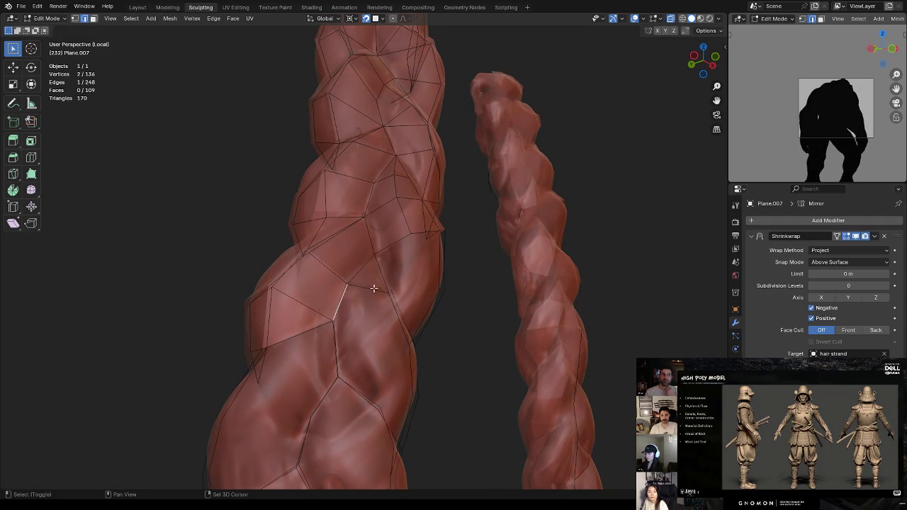
{"action": "left_click", "coordinate": [388, 292], "text": "shift"}
{"action": "key", "text": "f"}
{"action": "key", "text": "ctrl+z"}
Fill a quad face across the gap and a triangle in the hole beside it
{"action": "left_click", "coordinate": [409, 345], "text": "shift"}
{"action": "key", "text": "f"}
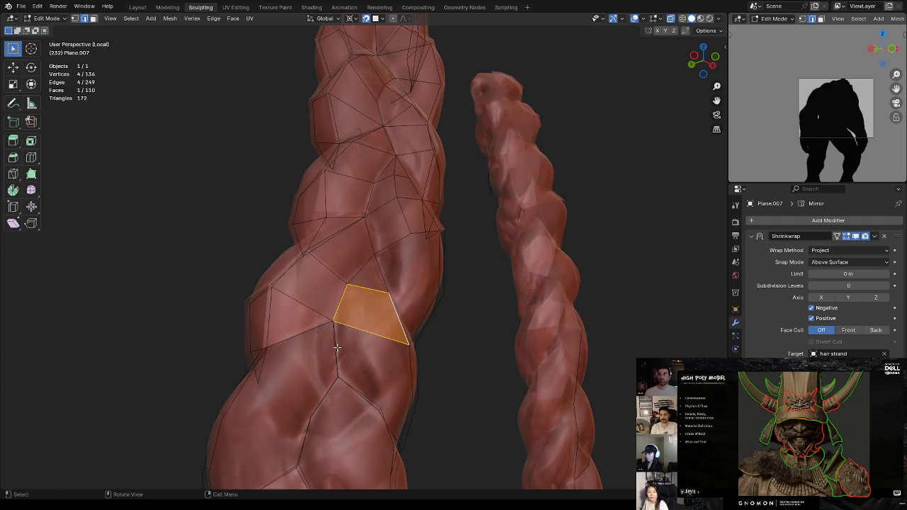
{"action": "left_click", "coordinate": [337, 377]}
{"action": "left_click", "coordinate": [333, 321], "text": "shift"}
{"action": "left_click", "coordinate": [409, 345], "text": "shift"}
{"action": "key", "text": "f"}
Fill another face across the next gap in the mesh
{"action": "middle_click_drag", "start_coordinate": [409, 345], "coordinate": [365, 269]}
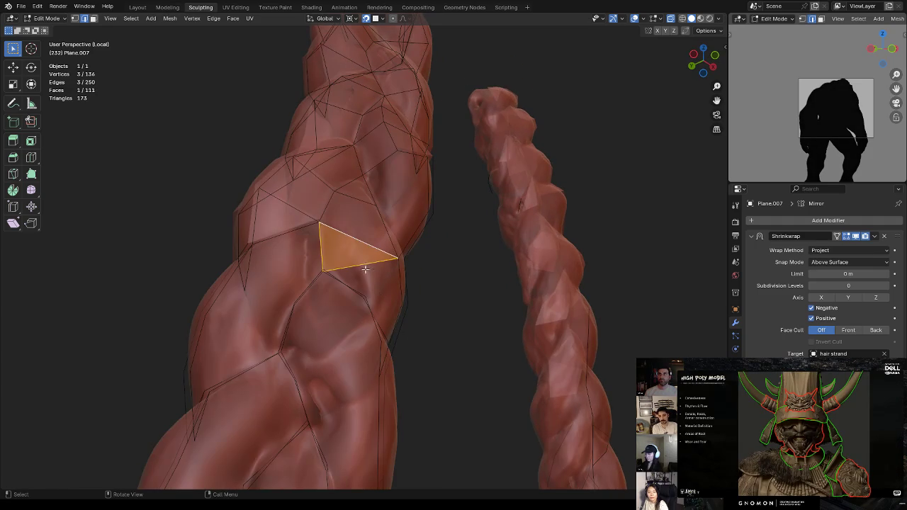
{"action": "left_click", "coordinate": [324, 271]}
{"action": "left_click", "coordinate": [400, 258], "text": "shift"}
{"action": "left_click", "coordinate": [365, 296], "text": "shift"}
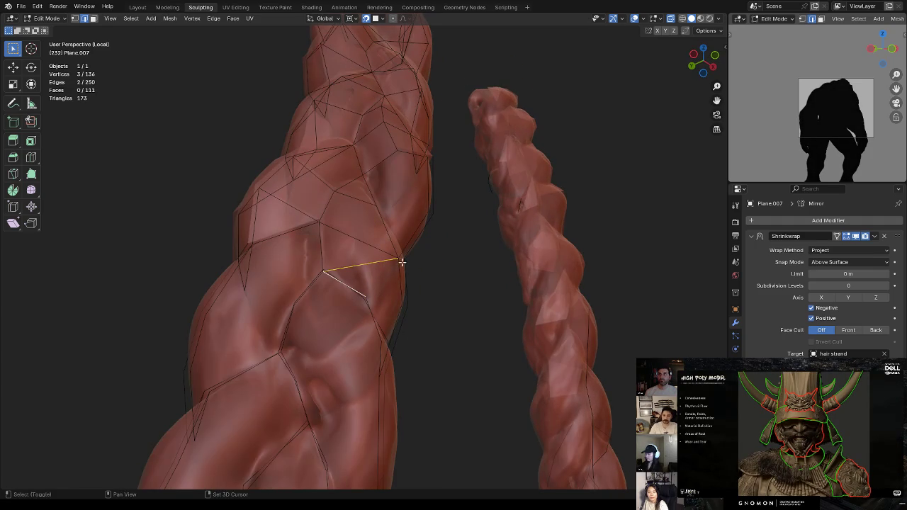
{"action": "key", "text": "f"}
{"action": "left_click", "coordinate": [386, 300]}
Split a face near the strand edge by joining two vertices
{"action": "mouse_move", "coordinate": [387, 300]}
{"action": "middle_mouse_down"}
{"action": "mouse_move", "coordinate": [385, 281]}
{"action": "mouse_move", "coordinate": [353, 315]}
{"action": "middle_mouse_up"}
{"action": "key", "text": "1"}
{"action": "left_click", "coordinate": [310, 336]}
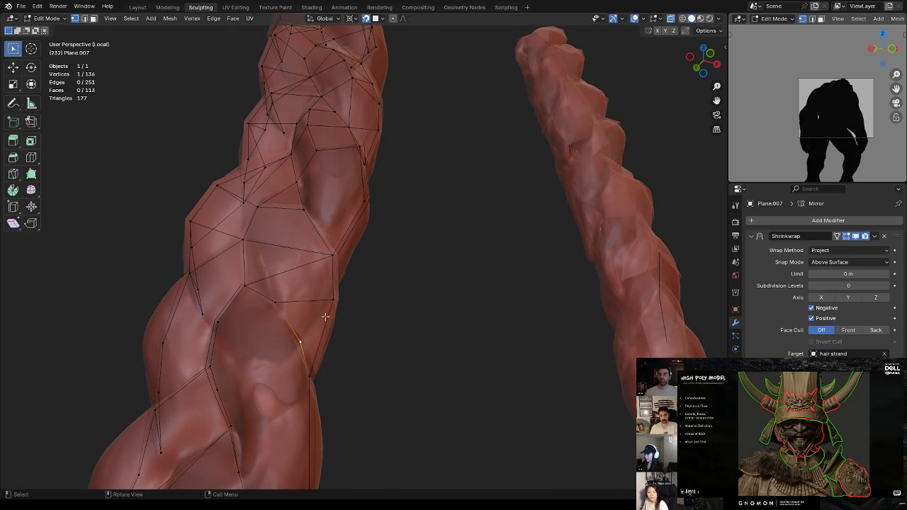
{"action": "left_click", "coordinate": [336, 297], "text": "shift"}
{"action": "key", "text": "j"}
Add another centred edge loop across the faces
{"action": "middle_click_drag", "start_coordinate": [345, 293], "coordinate": [375, 299]}
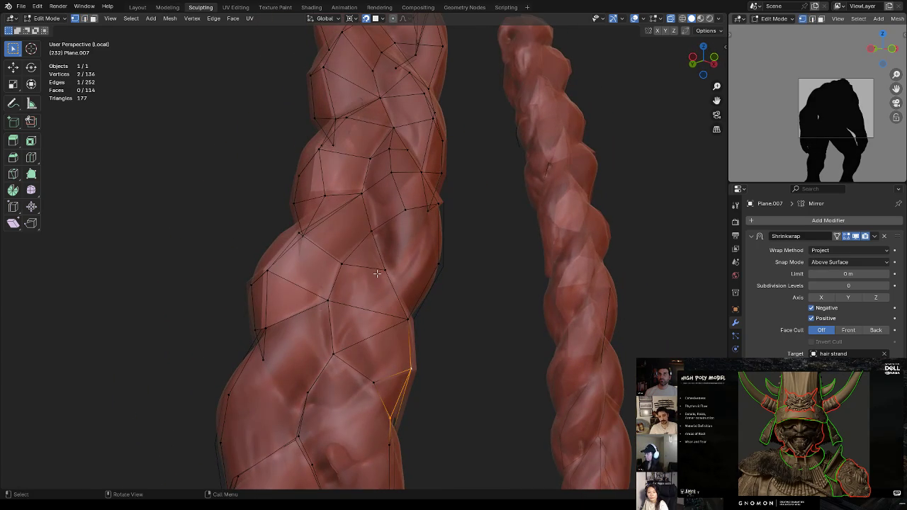
{"action": "key", "text": "ctrl+r"}
{"action": "left_click", "coordinate": [375, 273]}
{"action": "right_click", "coordinate": [368, 270]}
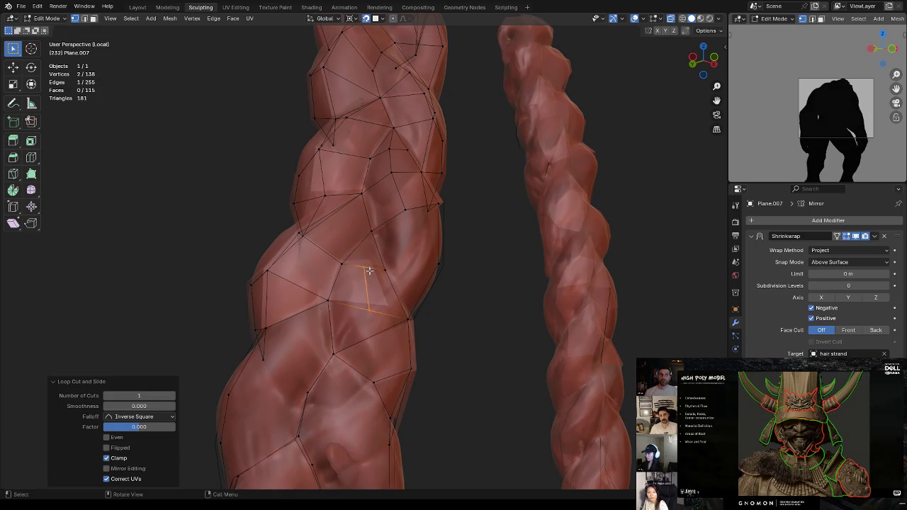
Refit vertices of the new loop cut onto the strand surface
{"action": "left_click", "coordinate": [364, 266]}
{"action": "left_click", "coordinate": [372, 238], "text": "shift"}
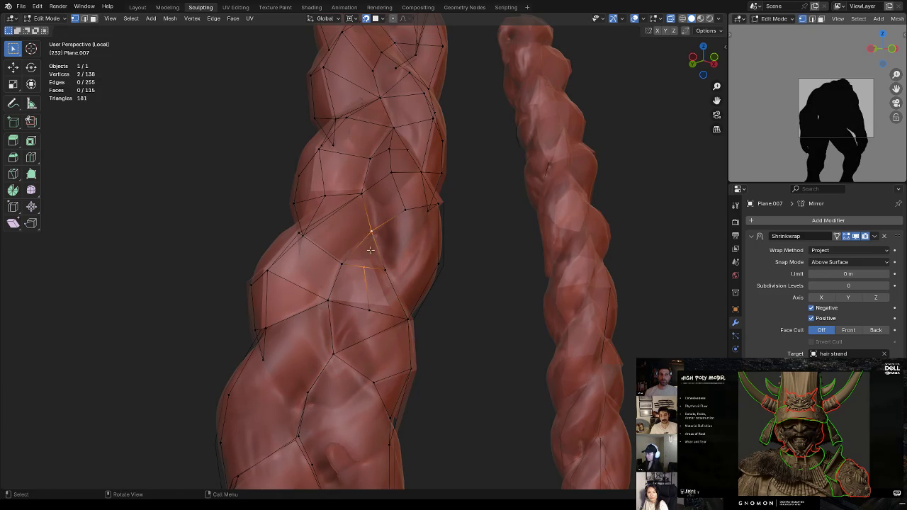
{"action": "left_click", "coordinate": [364, 267]}
{"action": "key", "text": "g"}
{"action": "left_click", "coordinate": [364, 265]}
{"action": "left_click", "coordinate": [369, 309]}
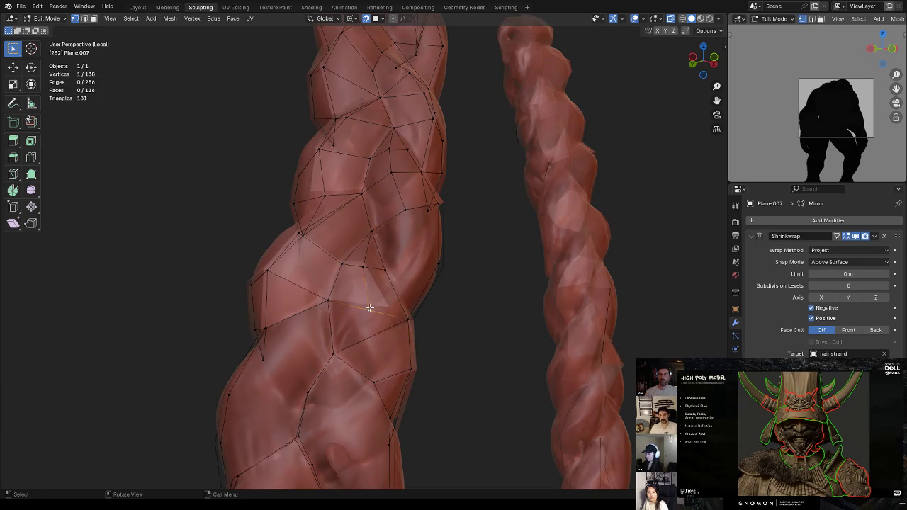
{"action": "key", "text": "g"}
{"action": "left_click", "coordinate": [363, 312]}
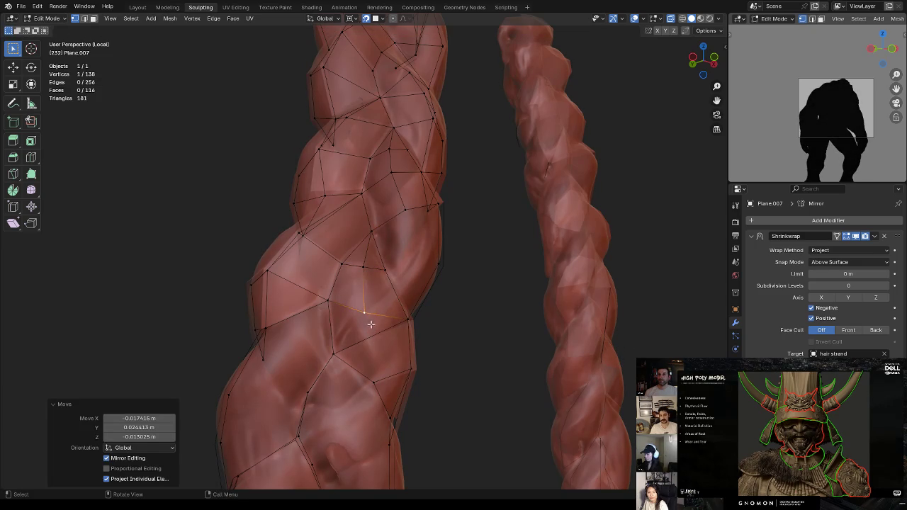
{"action": "middle_click_drag", "start_coordinate": [405, 317], "coordinate": [404, 308]}
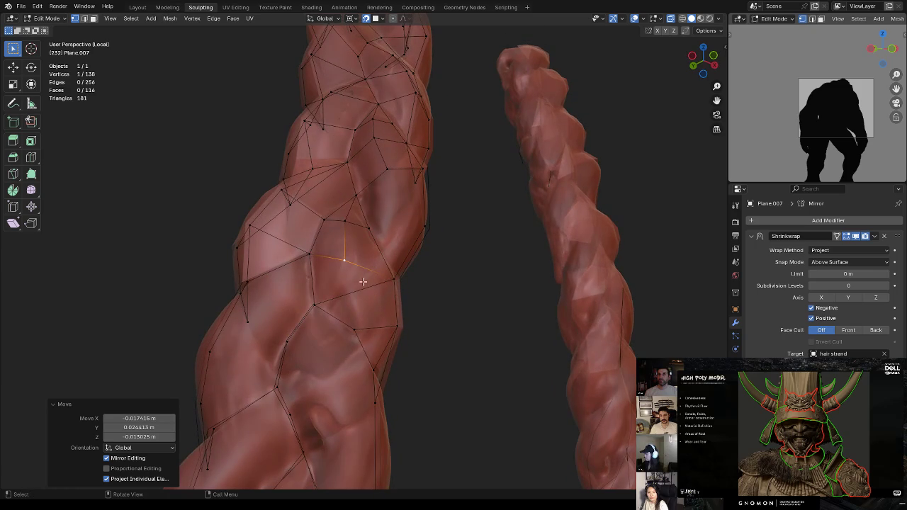
Subdivide an edge and join its midpoint to the opposite vertex
{"action": "key", "text": "ctrl+r"}
{"action": "key", "text": "Escape"}
{"action": "left_click", "coordinate": [361, 291]}
{"action": "right_click", "coordinate": [365, 261]}
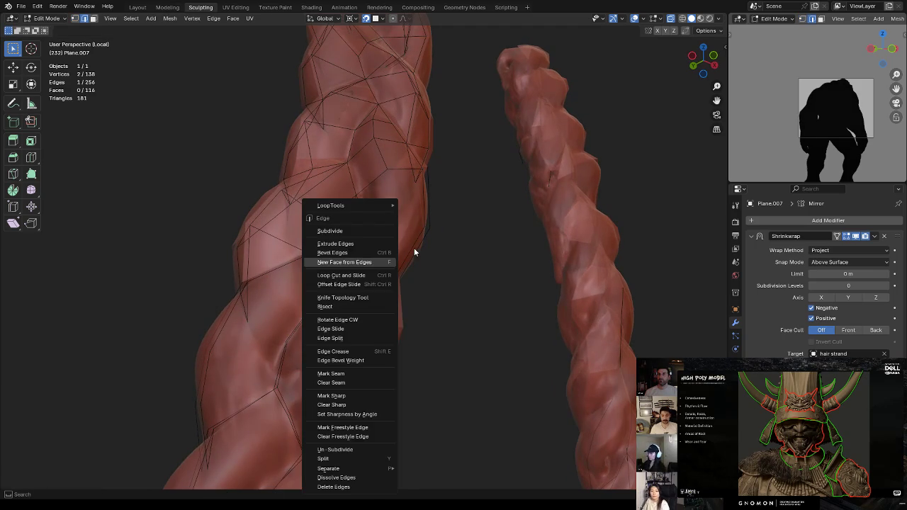
{"action": "left_click", "coordinate": [358, 230]}
{"action": "left_click_drag", "start_coordinate": [360, 292], "coordinate": [357, 293]}
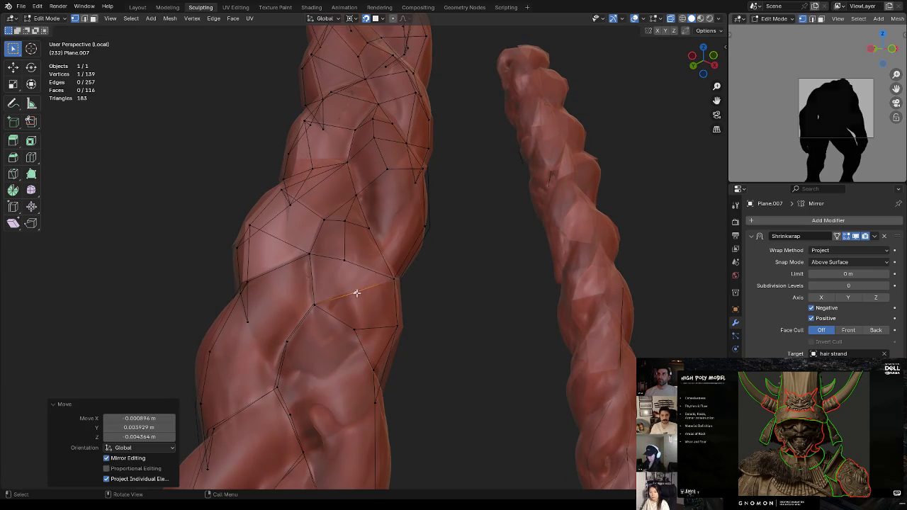
{"action": "left_click", "coordinate": [345, 256]}
{"action": "key", "text": "ctrl+z"}
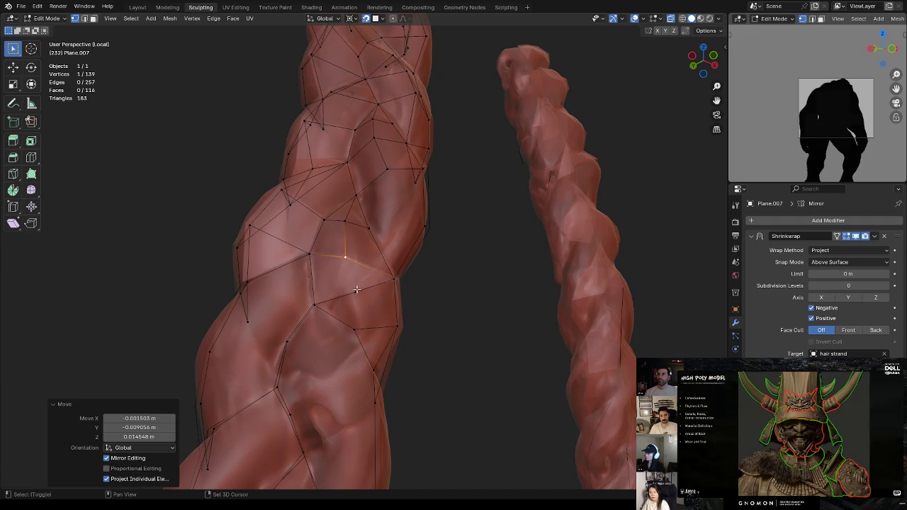
{"action": "left_click", "coordinate": [345, 256], "text": "shift"}
{"action": "key", "text": "j"}
Subdivide another edge and connect its midpoint to the lower vertices with new edges
{"action": "key", "text": "alt+a"}
{"action": "key", "text": "2"}
{"action": "right_click", "coordinate": [425, 262]}
{"action": "left_click", "coordinate": [418, 242]}
{"action": "key", "text": "1"}
{"action": "left_click", "coordinate": [377, 327]}
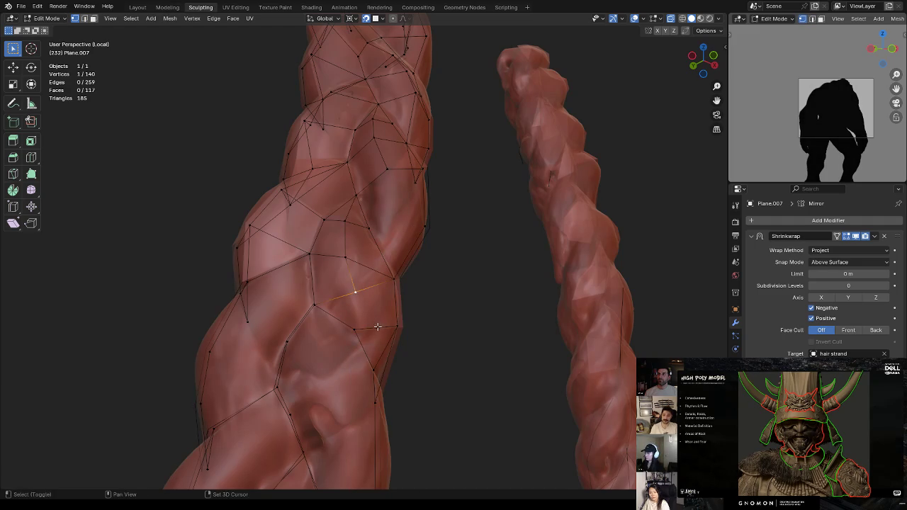
{"action": "left_click", "coordinate": [378, 326], "text": "shift"}
{"action": "key", "text": "j"}
{"action": "left_click", "coordinate": [378, 327]}
{"action": "left_click", "coordinate": [373, 369], "text": "shift"}
{"action": "key", "text": "j"}
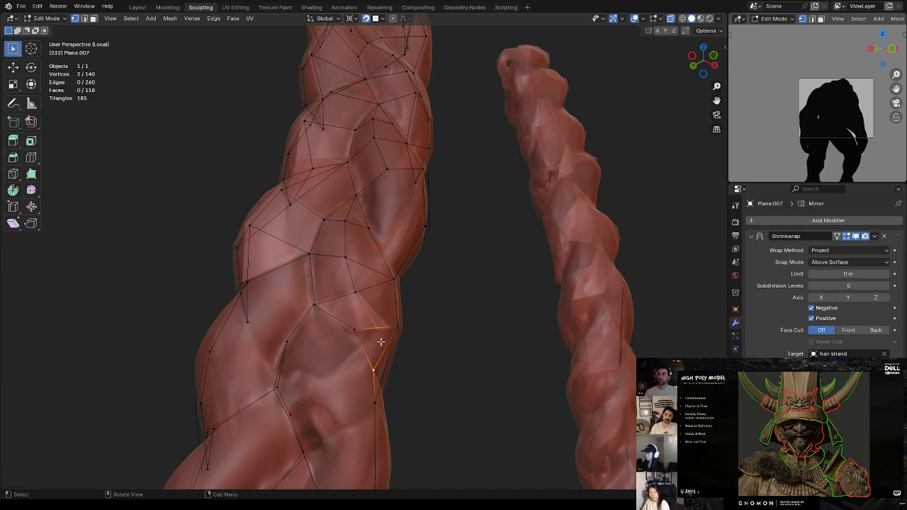
Nudge the new midpoint vertex onto the strand surface
{"action": "left_click", "coordinate": [378, 327]}
{"action": "key", "text": "g"}
{"action": "left_click", "coordinate": [373, 327]}
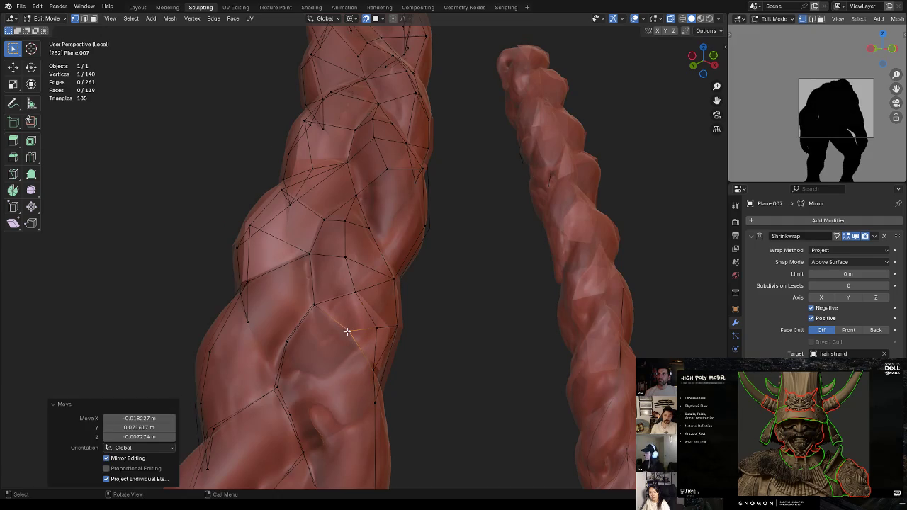
{"action": "key", "text": "g"}
{"action": "left_click", "coordinate": [372, 320]}
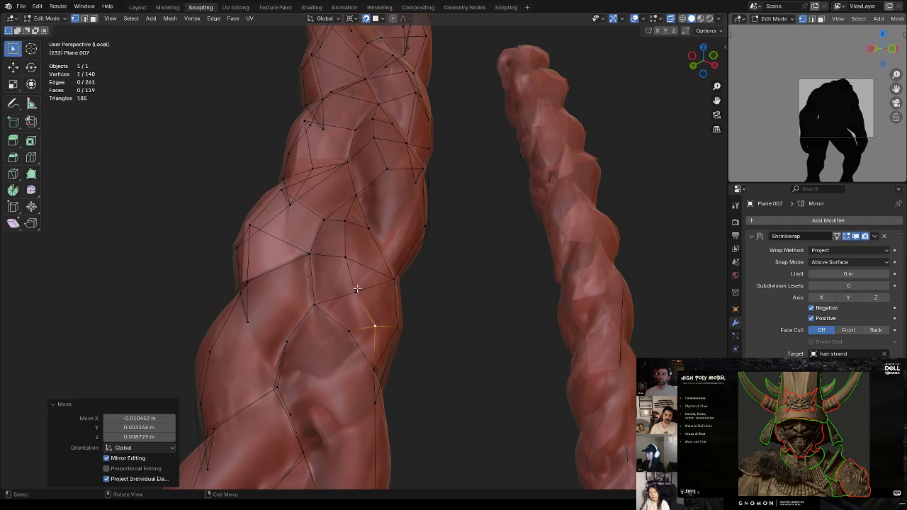
{"action": "middle_click_drag", "start_coordinate": [356, 288], "coordinate": [372, 258]}
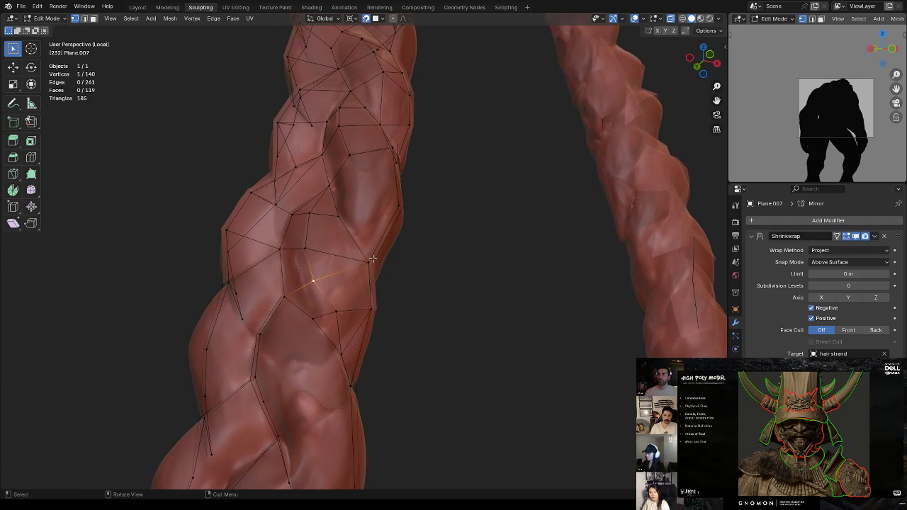
{"action": "mouse_move", "coordinate": [355, 301]}
{"action": "middle_mouse_down"}
{"action": "mouse_move", "coordinate": [354, 314]}
{"action": "mouse_move", "coordinate": [324, 307]}
{"action": "middle_mouse_up"}
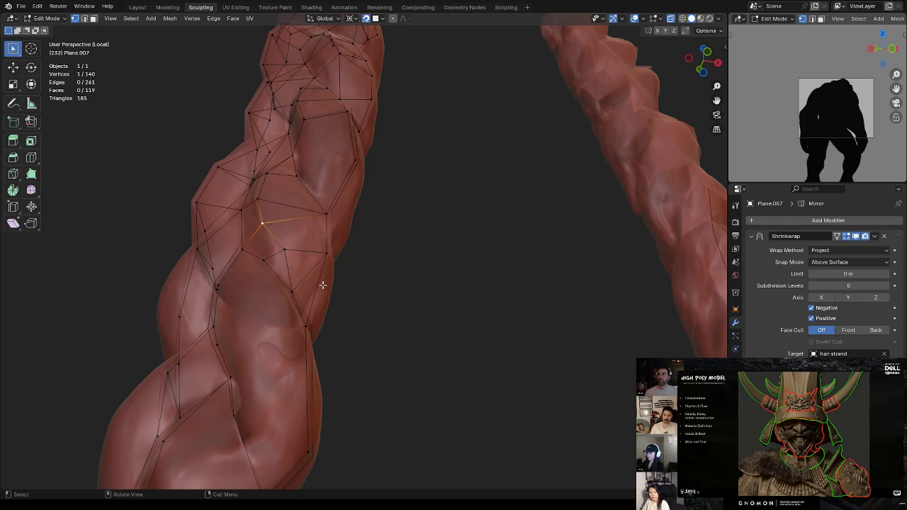
Add an edge loop lower on the strand and reposition its vertex
{"action": "left_click", "coordinate": [293, 290]}
{"action": "mouse_move", "coordinate": [324, 338]}
{"action": "middle_mouse_down"}
{"action": "mouse_move", "coordinate": [330, 314]}
{"action": "mouse_move", "coordinate": [324, 344]}
{"action": "mouse_move", "coordinate": [361, 376]}
{"action": "mouse_move", "coordinate": [396, 315]}
{"action": "mouse_move", "coordinate": [411, 326]}
{"action": "mouse_move", "coordinate": [429, 305]}
{"action": "mouse_move", "coordinate": [446, 323]}
{"action": "mouse_move", "coordinate": [386, 308]}
{"action": "mouse_move", "coordinate": [392, 295]}
{"action": "mouse_move", "coordinate": [383, 299]}
{"action": "mouse_move", "coordinate": [433, 287]}
{"action": "mouse_move", "coordinate": [396, 255]}
{"action": "mouse_move", "coordinate": [480, 222]}
{"action": "mouse_move", "coordinate": [508, 194]}
{"action": "mouse_move", "coordinate": [391, 274]}
{"action": "mouse_move", "coordinate": [395, 344]}
{"action": "mouse_move", "coordinate": [423, 321]}
{"action": "mouse_move", "coordinate": [429, 360]}
{"action": "mouse_move", "coordinate": [419, 312]}
{"action": "mouse_move", "coordinate": [449, 324]}
{"action": "mouse_move", "coordinate": [506, 310]}
{"action": "mouse_move", "coordinate": [414, 271]}
{"action": "mouse_move", "coordinate": [391, 248]}
{"action": "mouse_move", "coordinate": [468, 215]}
{"action": "mouse_move", "coordinate": [416, 258]}
{"action": "middle_mouse_up"}
{"action": "key", "text": "ctrl+r"}
{"action": "left_click", "coordinate": [321, 347]}
{"action": "key", "text": "g"}
{"action": "left_click", "coordinate": [340, 358]}
Fill the triangular gap near the strand tip with a face
{"action": "key", "text": "2"}
{"action": "left_click", "coordinate": [439, 350]}
{"action": "left_click", "coordinate": [418, 378], "text": "shift"}
{"action": "key", "text": "f"}
{"action": "left_click", "coordinate": [385, 308]}
{"action": "left_click", "coordinate": [400, 312], "text": "shift"}
{"action": "left_click", "coordinate": [388, 246]}
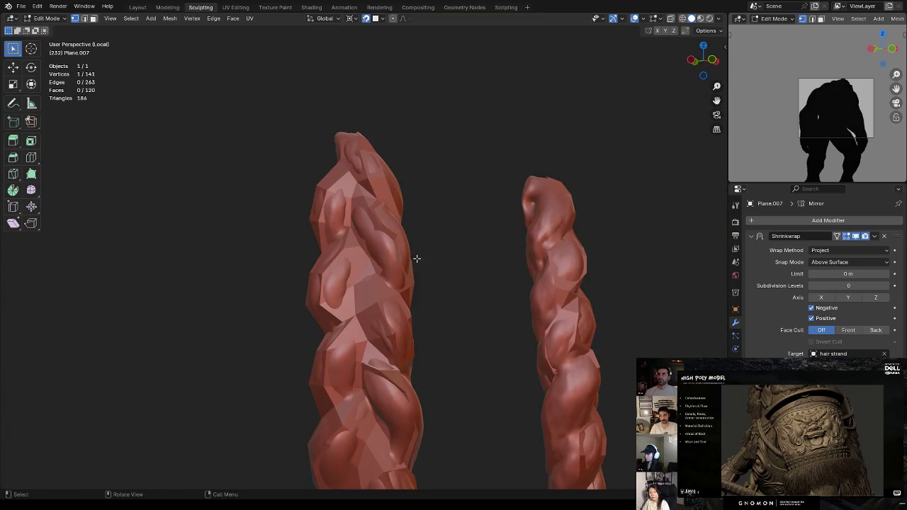
{"action": "middle_click_drag", "start_coordinate": [378, 344], "coordinate": [374, 300]}
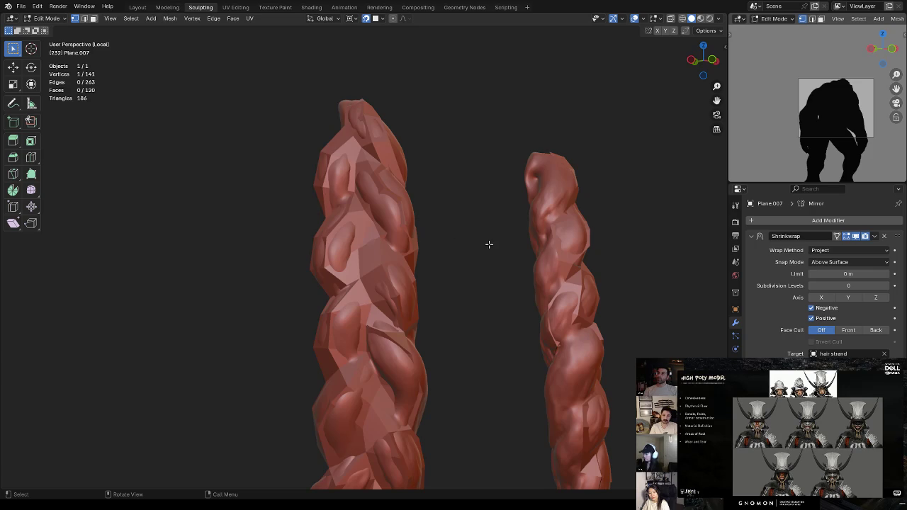
{"action": "mouse_move", "coordinate": [437, 252]}
{"action": "middle_mouse_down"}
{"action": "mouse_move", "coordinate": [406, 268]}
{"action": "mouse_move", "coordinate": [418, 217]}
{"action": "middle_mouse_up"}
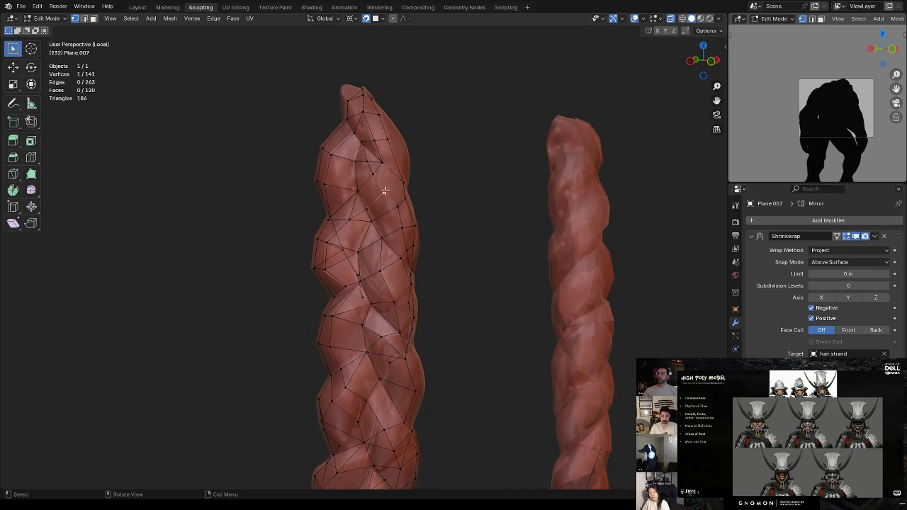
Nudge selected strand vertices to hug the braid's twisted surface
{"action": "key", "text": "g"}
{"action": "left_click", "coordinate": [391, 199]}
{"action": "key", "text": "g"}
{"action": "left_click", "coordinate": [393, 209]}
{"action": "mouse_move", "coordinate": [372, 169]}
{"action": "middle_mouse_down"}
{"action": "mouse_move", "coordinate": [401, 210]}
{"action": "mouse_move", "coordinate": [382, 210]}
{"action": "mouse_move", "coordinate": [408, 187]}
{"action": "mouse_move", "coordinate": [437, 188]}
{"action": "mouse_move", "coordinate": [361, 215]}
{"action": "mouse_move", "coordinate": [416, 219]}
{"action": "middle_mouse_up"}
{"action": "key", "text": "g"}
{"action": "left_click", "coordinate": [418, 187]}
{"action": "key", "text": "g"}
{"action": "left_click", "coordinate": [377, 193]}
{"action": "mouse_move", "coordinate": [404, 289]}
{"action": "middle_mouse_down"}
{"action": "mouse_move", "coordinate": [421, 310]}
{"action": "mouse_move", "coordinate": [380, 286]}
{"action": "mouse_move", "coordinate": [421, 227]}
{"action": "mouse_move", "coordinate": [445, 230]}
{"action": "mouse_move", "coordinate": [370, 285]}
{"action": "mouse_move", "coordinate": [406, 281]}
{"action": "mouse_move", "coordinate": [463, 239]}
{"action": "mouse_move", "coordinate": [411, 243]}
{"action": "mouse_move", "coordinate": [396, 224]}
{"action": "mouse_move", "coordinate": [415, 214]}
{"action": "middle_mouse_up"}
{"action": "scroll", "coordinate": [445, 230], "scroll_direction": "up", "scroll_amount": 3}
Fill a quad face across the open gap and a triangle beside it
{"action": "key", "text": "2"}
{"action": "left_click", "coordinate": [411, 243]}
{"action": "middle_click_drag", "start_coordinate": [362, 223], "coordinate": [381, 254]}
{"action": "mouse_move", "coordinate": [427, 238]}
{"action": "middle_mouse_down"}
{"action": "mouse_move", "coordinate": [383, 215]}
{"action": "mouse_move", "coordinate": [423, 203]}
{"action": "middle_mouse_up"}
{"action": "key", "text": "f"}
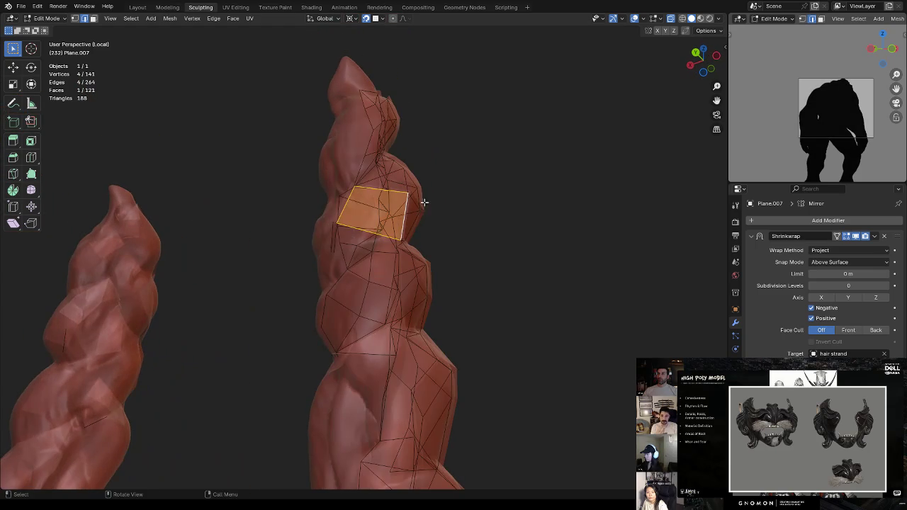
{"action": "left_click", "coordinate": [355, 231]}
{"action": "middle_click_drag", "start_coordinate": [355, 231], "coordinate": [354, 231]}
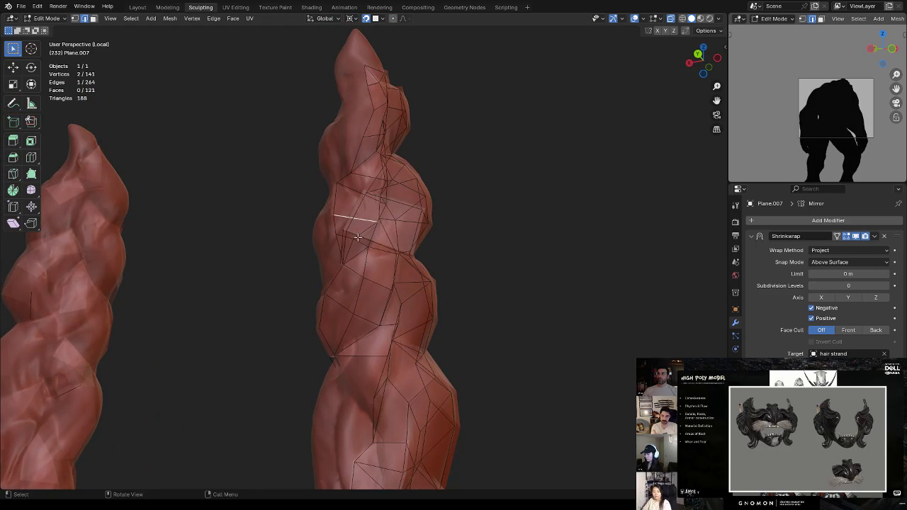
{"action": "left_click", "coordinate": [343, 259], "text": "shift"}
{"action": "key", "text": "f"}
{"action": "mouse_move", "coordinate": [427, 224]}
{"action": "middle_mouse_down"}
{"action": "mouse_move", "coordinate": [409, 282]}
{"action": "mouse_move", "coordinate": [440, 283]}
{"action": "mouse_move", "coordinate": [395, 271]}
{"action": "mouse_move", "coordinate": [384, 242]}
{"action": "middle_mouse_up"}
Abandon an edge-loop cut and fill a triangle face over another hole
{"action": "key", "text": "ctrl+r"}
{"action": "key", "text": "Escape"}
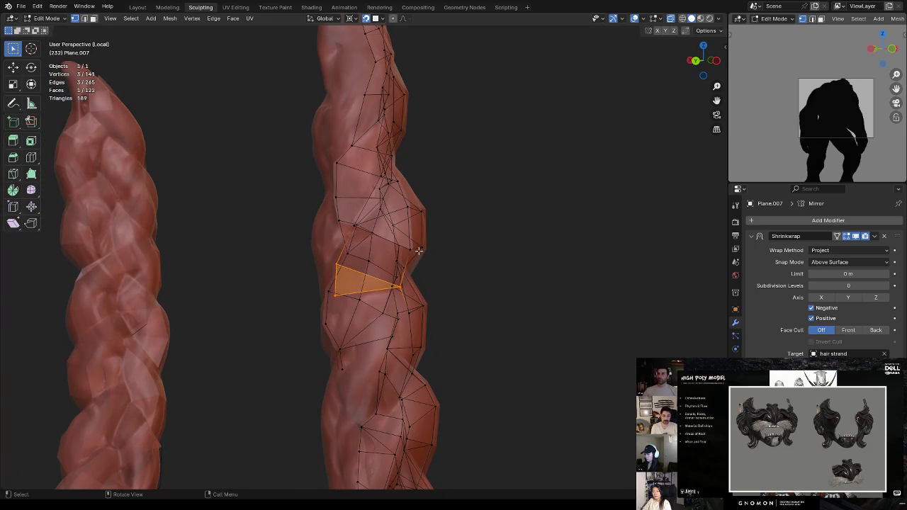
{"action": "mouse_move", "coordinate": [465, 244]}
{"action": "middle_mouse_down"}
{"action": "mouse_move", "coordinate": [367, 322]}
{"action": "mouse_move", "coordinate": [385, 369]}
{"action": "middle_mouse_up"}
{"action": "left_click", "coordinate": [357, 342]}
{"action": "middle_click_drag", "start_coordinate": [357, 343], "coordinate": [428, 323]}
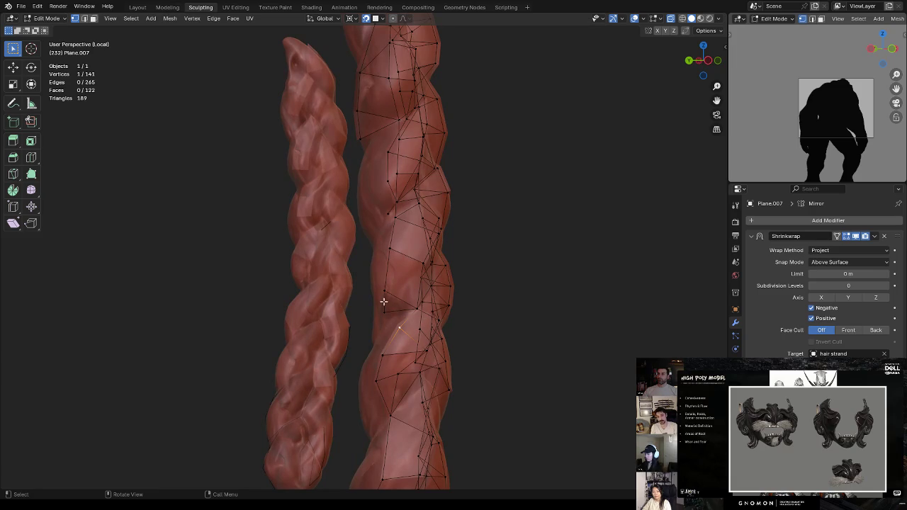
{"action": "mouse_move", "coordinate": [406, 303]}
{"action": "middle_mouse_down"}
{"action": "mouse_move", "coordinate": [421, 314]}
{"action": "mouse_move", "coordinate": [386, 324]}
{"action": "mouse_move", "coordinate": [423, 325]}
{"action": "mouse_move", "coordinate": [433, 295]}
{"action": "middle_mouse_up"}
{"action": "key", "text": "2"}
{"action": "key", "text": "f"}
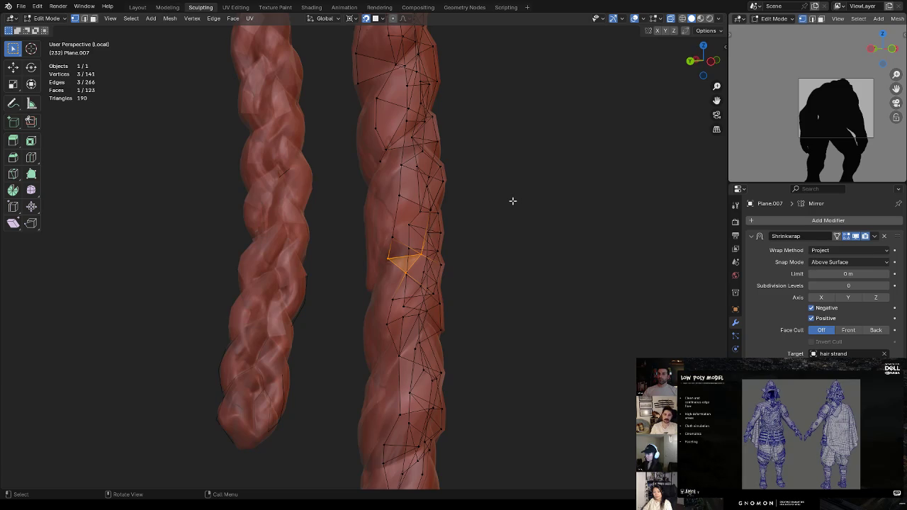
Frame the view on a braid vertex and orbit around the two braids
{"action": "mouse_move", "coordinate": [454, 295]}
{"action": "middle_mouse_down"}
{"action": "mouse_move", "coordinate": [490, 284]}
{"action": "mouse_move", "coordinate": [458, 274]}
{"action": "mouse_move", "coordinate": [479, 261]}
{"action": "mouse_move", "coordinate": [426, 277]}
{"action": "middle_mouse_up"}
{"action": "left_click", "coordinate": [417, 275]}
{"action": "key", "text": "KP_Decimal"}
{"action": "mouse_move", "coordinate": [428, 350]}
{"action": "middle_mouse_down"}
{"action": "mouse_move", "coordinate": [432, 365]}
{"action": "mouse_move", "coordinate": [460, 357]}
{"action": "mouse_move", "coordinate": [514, 319]}
{"action": "mouse_move", "coordinate": [444, 360]}
{"action": "middle_mouse_up"}
{"action": "key", "text": "2"}
{"action": "mouse_move", "coordinate": [395, 278]}
{"action": "middle_mouse_down"}
{"action": "mouse_move", "coordinate": [411, 286]}
{"action": "mouse_move", "coordinate": [408, 267]}
{"action": "mouse_move", "coordinate": [409, 283]}
{"action": "mouse_move", "coordinate": [428, 296]}
{"action": "mouse_move", "coordinate": [399, 257]}
{"action": "middle_mouse_up"}
Reposition a strand vertex twice to follow the twist, then select a lower vertex
{"action": "key", "text": "1"}
{"action": "left_click", "coordinate": [375, 228]}
{"action": "key", "text": "g"}
{"action": "left_click", "coordinate": [381, 223]}
{"action": "mouse_move", "coordinate": [380, 224]}
{"action": "middle_mouse_down"}
{"action": "mouse_move", "coordinate": [403, 237]}
{"action": "mouse_move", "coordinate": [425, 234]}
{"action": "mouse_move", "coordinate": [442, 213]}
{"action": "mouse_move", "coordinate": [423, 268]}
{"action": "middle_mouse_up"}
{"action": "key", "text": "g"}
{"action": "left_click", "coordinate": [429, 255]}
{"action": "left_click", "coordinate": [392, 289]}
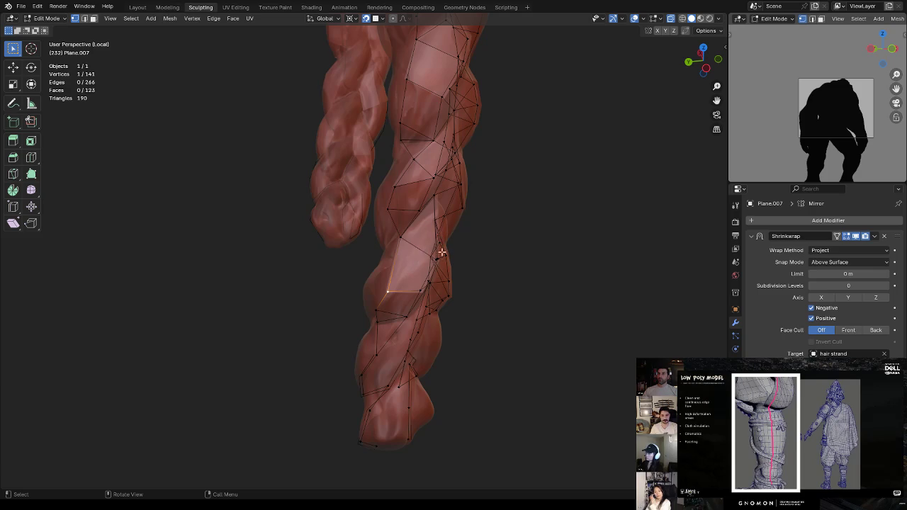
Subdivide an edge near the strand's lower end and join the new vertex
{"action": "middle_click_drag", "start_coordinate": [441, 253], "coordinate": [435, 237]}
{"action": "key", "text": "2"}
{"action": "left_click", "coordinate": [378, 277]}
{"action": "right_click", "coordinate": [459, 243]}
{"action": "left_click", "coordinate": [454, 236]}
{"action": "key", "text": "1"}
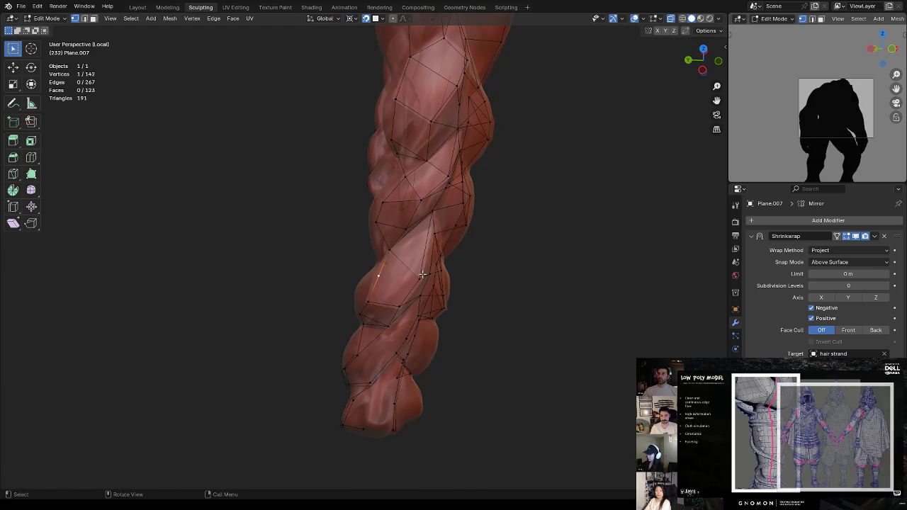
{"action": "key", "text": "j"}
Move the new midpoint vertex onto the braid surface
{"action": "mouse_move", "coordinate": [379, 279]}
{"action": "middle_mouse_down"}
{"action": "mouse_move", "coordinate": [373, 264]}
{"action": "mouse_move", "coordinate": [397, 275]}
{"action": "mouse_move", "coordinate": [409, 246]}
{"action": "middle_mouse_up"}
{"action": "left_click", "coordinate": [374, 264]}
{"action": "key", "text": "g"}
{"action": "left_click", "coordinate": [375, 270]}
{"action": "key", "text": "g"}
{"action": "left_click", "coordinate": [397, 275]}
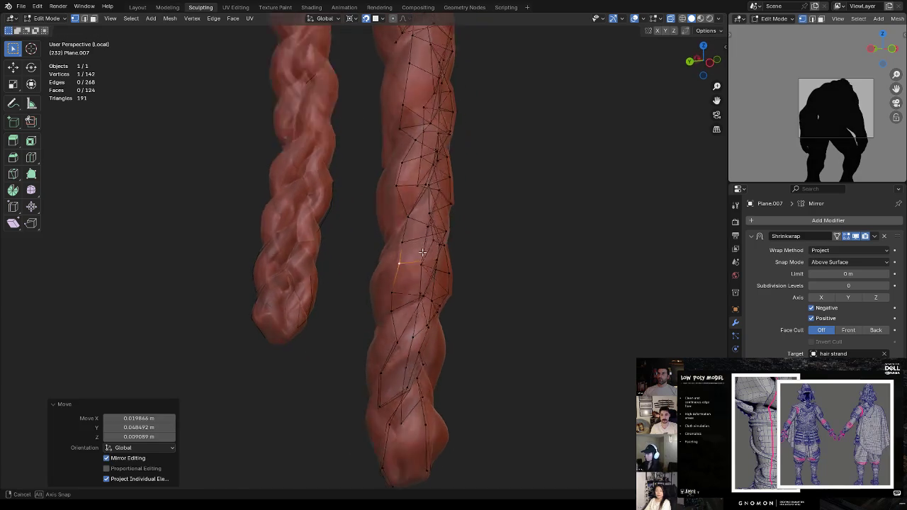
Fill a triangle and another face between border edges over the lower gaps
{"action": "key", "text": "2"}
{"action": "left_click", "coordinate": [390, 231]}
{"action": "left_click", "coordinate": [397, 255], "text": "shift"}
{"action": "key", "text": "f"}
{"action": "left_click", "coordinate": [394, 255]}
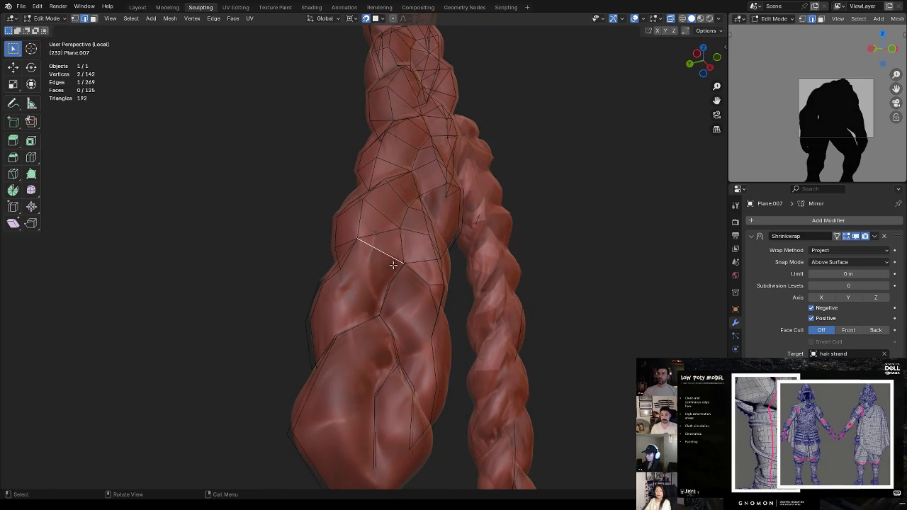
{"action": "left_click", "coordinate": [401, 274], "text": "shift"}
{"action": "key", "text": "f"}
{"action": "mouse_move", "coordinate": [401, 275]}
{"action": "middle_mouse_down"}
{"action": "mouse_move", "coordinate": [407, 304]}
{"action": "mouse_move", "coordinate": [410, 289]}
{"action": "middle_mouse_up"}
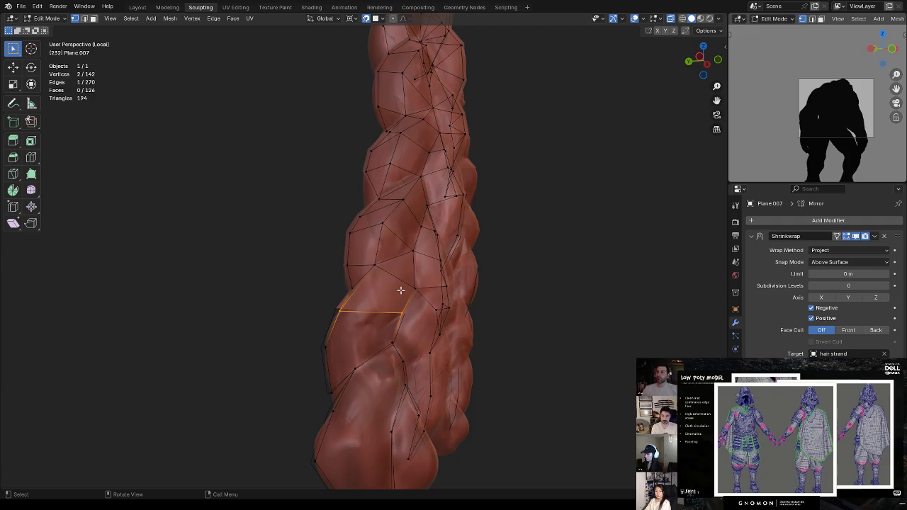
Add an edge loop down the lower strand and drag a nearby vertex onto the surface
{"action": "mouse_move", "coordinate": [400, 291]}
{"action": "middle_mouse_down"}
{"action": "mouse_move", "coordinate": [506, 220]}
{"action": "mouse_move", "coordinate": [431, 263]}
{"action": "mouse_move", "coordinate": [449, 243]}
{"action": "mouse_move", "coordinate": [411, 262]}
{"action": "middle_mouse_up"}
{"action": "key", "text": "ctrl+r"}
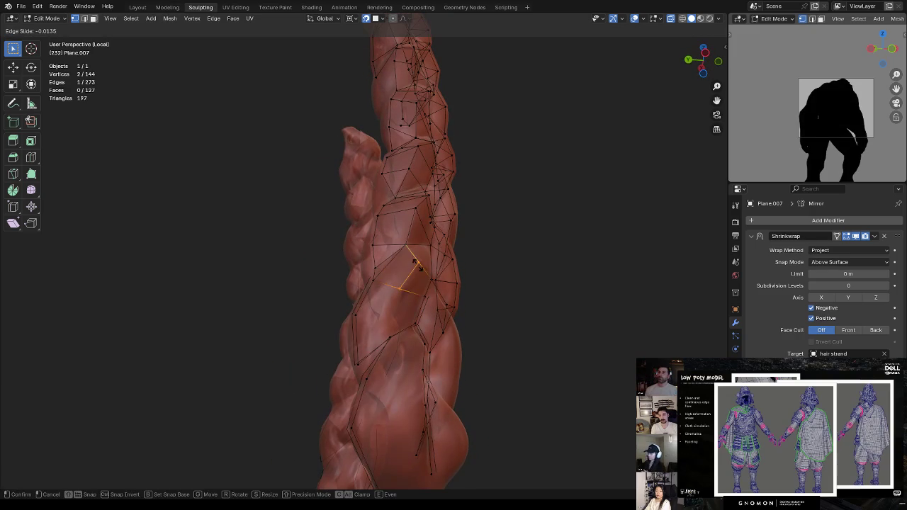
{"action": "left_click", "coordinate": [411, 267]}
{"action": "key", "text": "ctrl+r"}
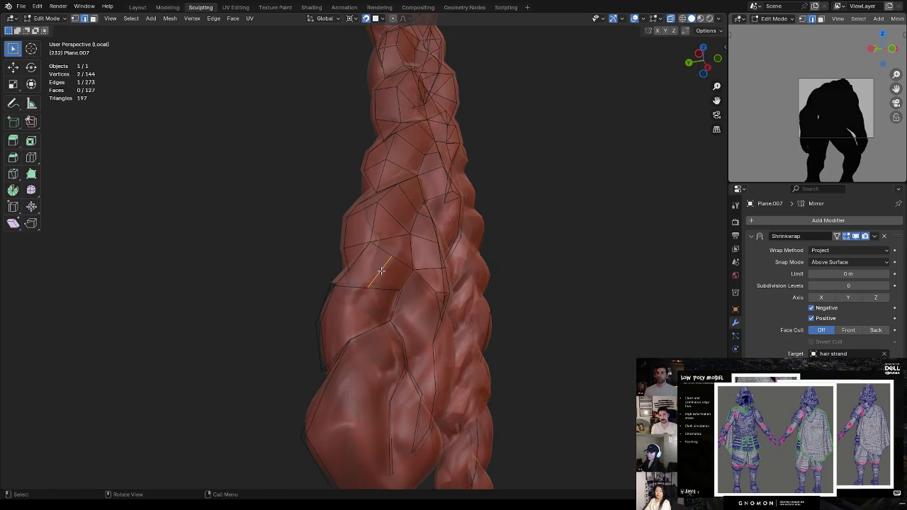
{"action": "key", "text": "Escape"}
{"action": "left_click", "coordinate": [409, 234], "text": "shift"}
{"action": "left_click_drag", "start_coordinate": [402, 250], "coordinate": [393, 253]}
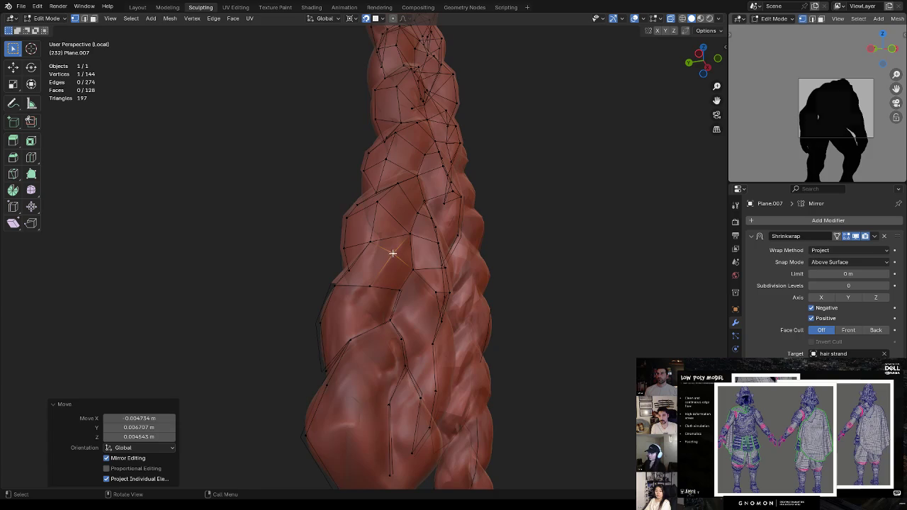
Select edges and a vertex path near the new loop on the lower strand
{"action": "key", "text": "2"}
{"action": "left_click", "coordinate": [388, 288], "text": "shift"}
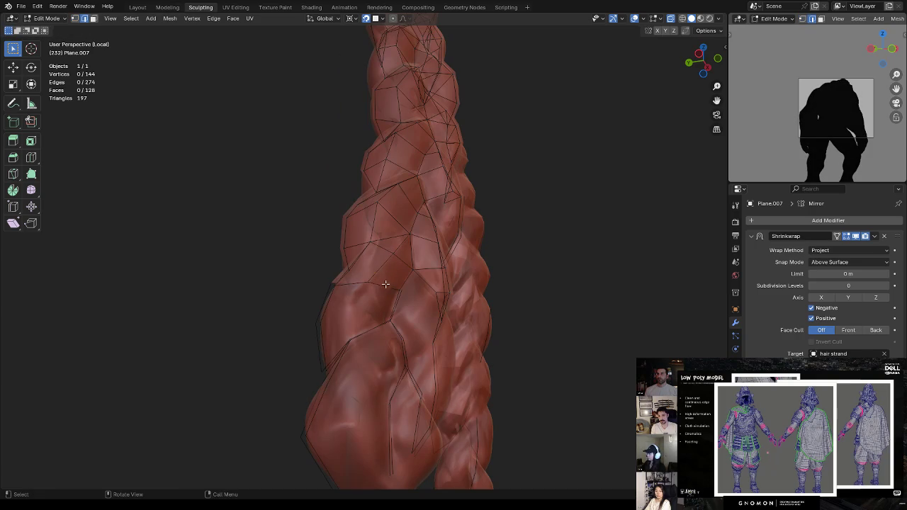
{"action": "left_click", "coordinate": [388, 297], "text": "shift"}
{"action": "left_click", "coordinate": [358, 285]}
{"action": "middle_click_drag", "start_coordinate": [387, 284], "coordinate": [389, 287]}
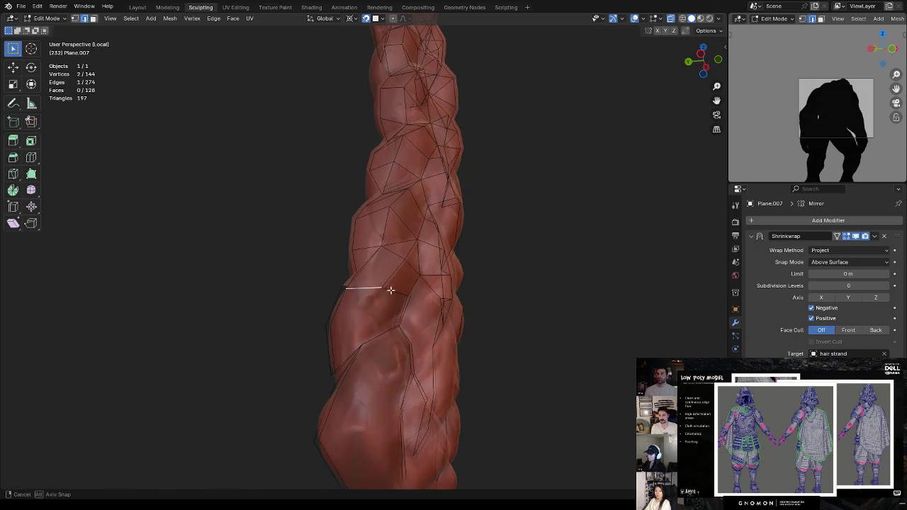
{"action": "key", "text": "1"}
{"action": "left_click", "coordinate": [382, 288]}
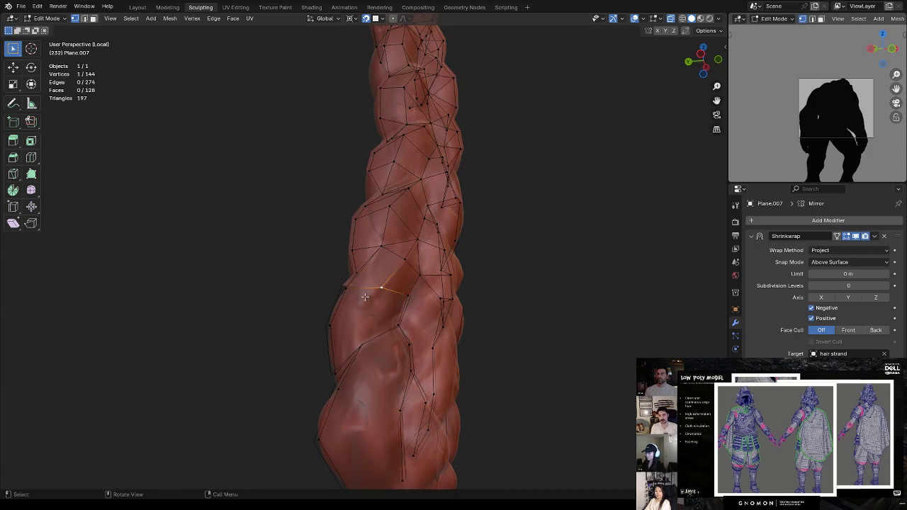
{"action": "left_click", "coordinate": [360, 345], "text": "ctrl"}
Return to Object Mode and select the hair strand sculpt
{"action": "key", "text": "Tab"}
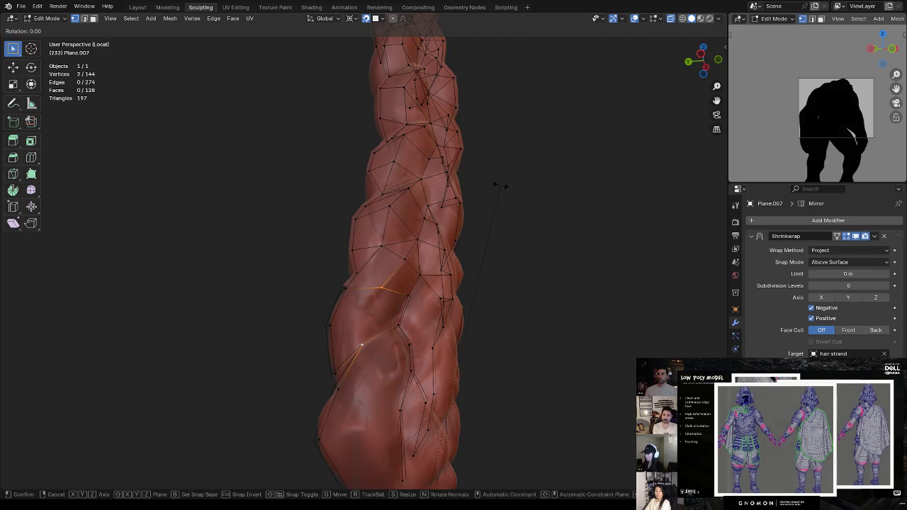
{"action": "left_click", "coordinate": [415, 216]}
{"action": "left_click", "coordinate": [381, 367]}
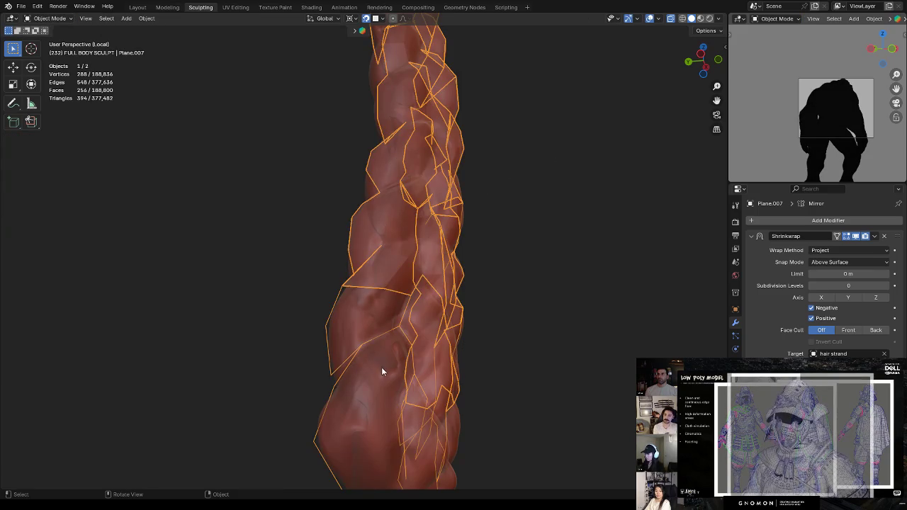
Put the hair strand in Sculpt Mode and preview the remesh voxel size without applying it
{"action": "key", "text": "ctrl+Tab"}
{"action": "left_click", "coordinate": [481, 286]}
{"action": "key", "text": "r"}
{"action": "key", "text": "Escape"}
{"action": "middle_click_drag", "start_coordinate": [526, 228], "coordinate": [541, 246]}
{"action": "key", "text": "r"}
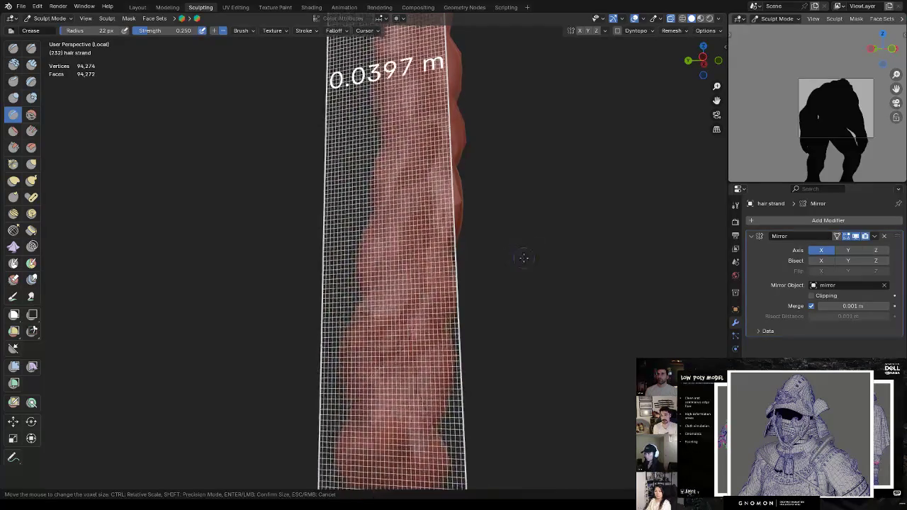
{"action": "key", "text": "Escape"}
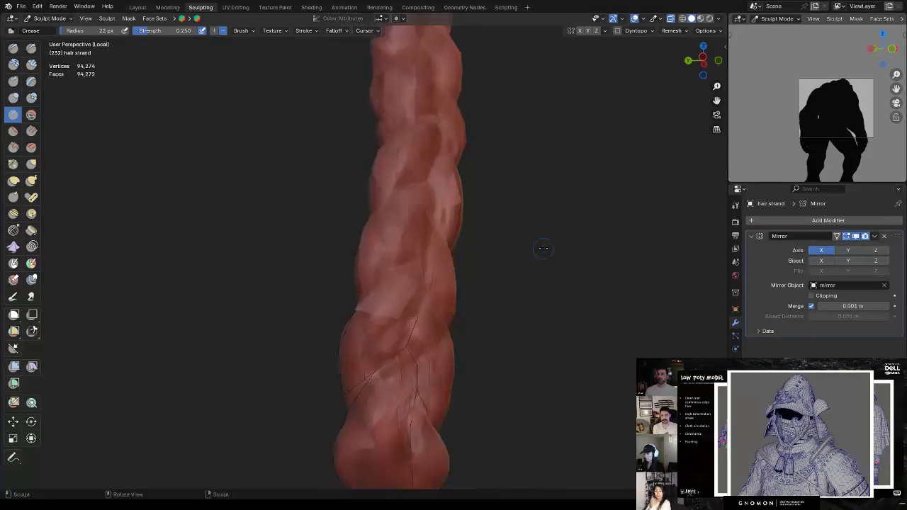
Inspect the Remesh popover settings, leaving them unchanged
{"action": "left_click", "coordinate": [670, 31]}
{"action": "left_click", "coordinate": [668, 31]}
{"action": "left_click", "coordinate": [670, 30]}
{"action": "left_click", "coordinate": [673, 28]}
{"action": "left_click", "coordinate": [675, 31]}
{"action": "left_click", "coordinate": [675, 31]}
{"action": "left_click", "coordinate": [674, 30]}
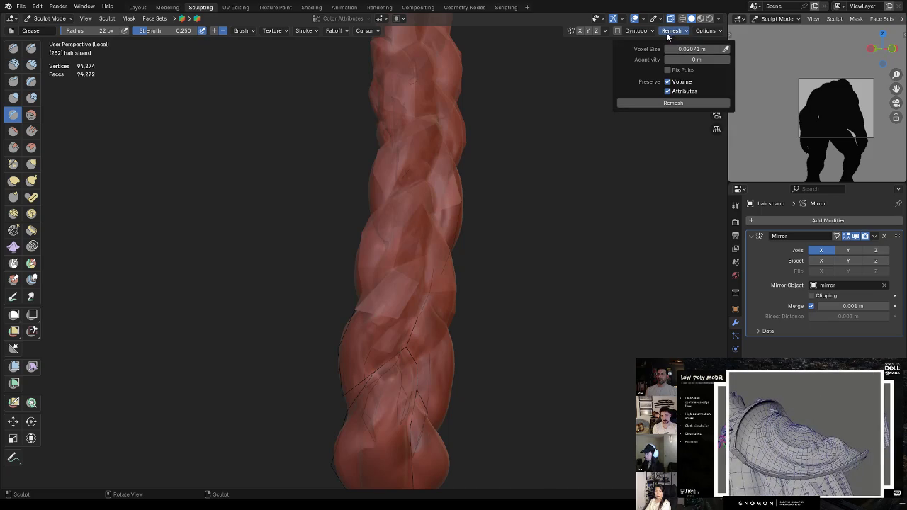
Return to Object Mode and reopen the low-poly retopo mesh in Edit Mode
{"action": "key", "text": "ctrl+Tab"}
{"action": "left_click", "coordinate": [379, 305]}
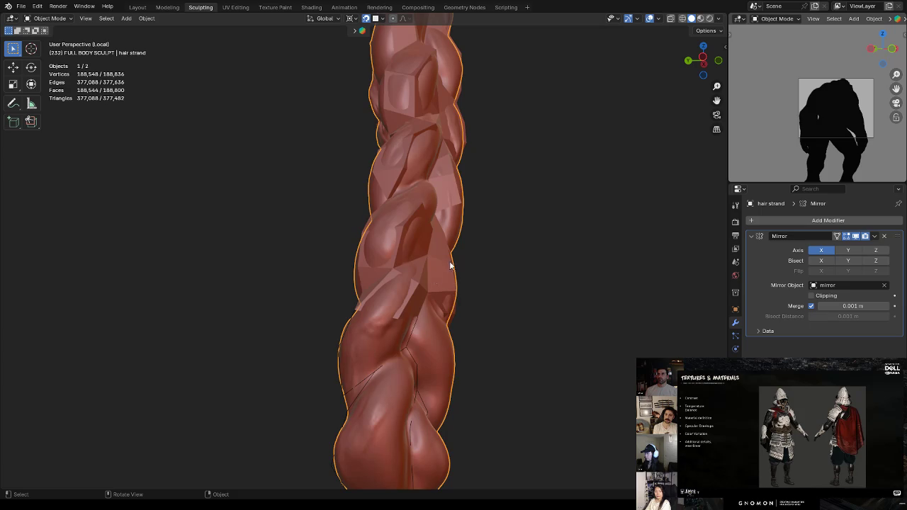
{"action": "left_click", "coordinate": [425, 327]}
{"action": "key", "text": "Tab"}
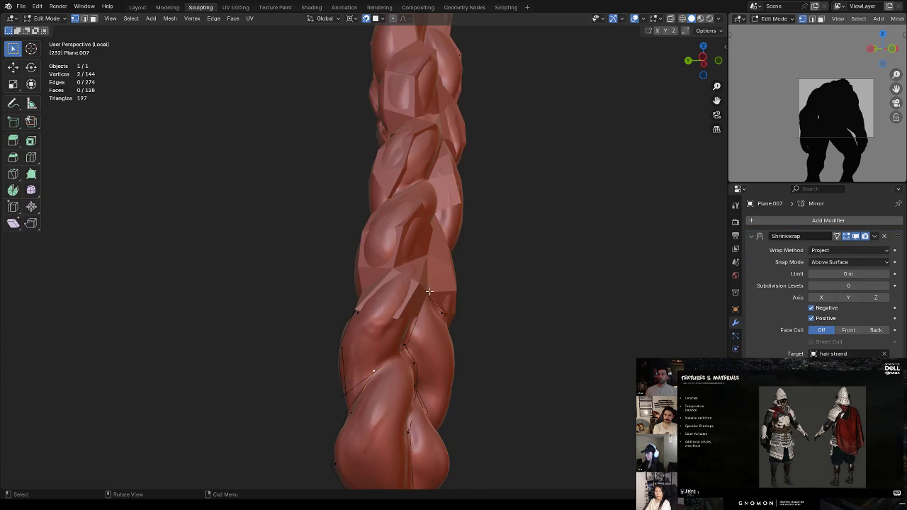
Move a retopology vertex twice so it sits better on the strand
{"action": "left_click", "coordinate": [396, 316]}
{"action": "key", "text": "g"}
{"action": "left_click", "coordinate": [414, 290]}
{"action": "key", "text": "g"}
{"action": "left_click", "coordinate": [414, 278]}
{"action": "middle_click_drag", "start_coordinate": [414, 278], "coordinate": [397, 294]}
Try joining two vertices with a diagonal edge, then undo it
{"action": "left_click", "coordinate": [395, 298], "text": "shift"}
{"action": "left_click", "coordinate": [410, 288], "text": "shift"}
{"action": "left_click", "coordinate": [402, 322], "text": "shift"}
{"action": "key", "text": "j"}
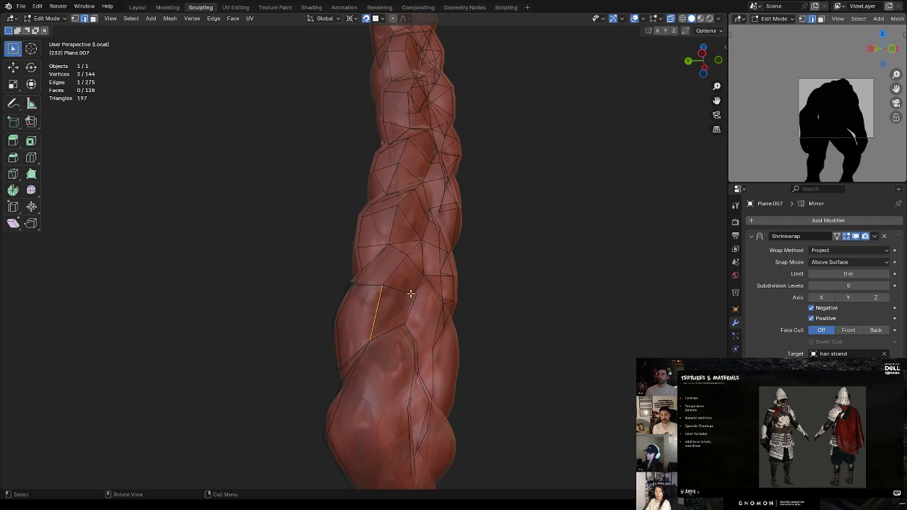
{"action": "key", "text": "ctrl+z"}
{"action": "left_click", "coordinate": [402, 293], "text": "ctrl"}
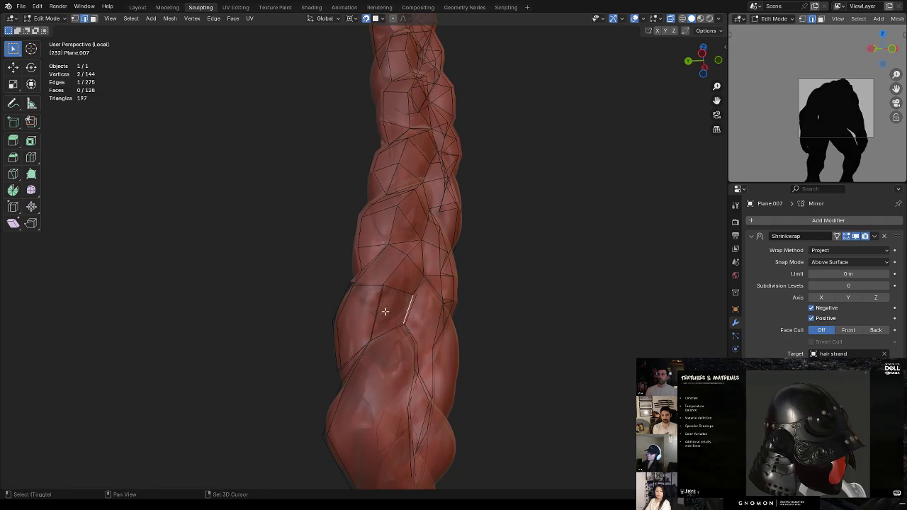
{"action": "key", "text": "ctrl+z"}
Replace a triangle with a quad face filled from two edges
{"action": "key", "text": "f"}
{"action": "key", "text": "ctrl+z"}
{"action": "key", "text": "ctrl+shift+z"}
{"action": "key", "text": "ctrl+z"}
{"action": "key", "text": "f"}
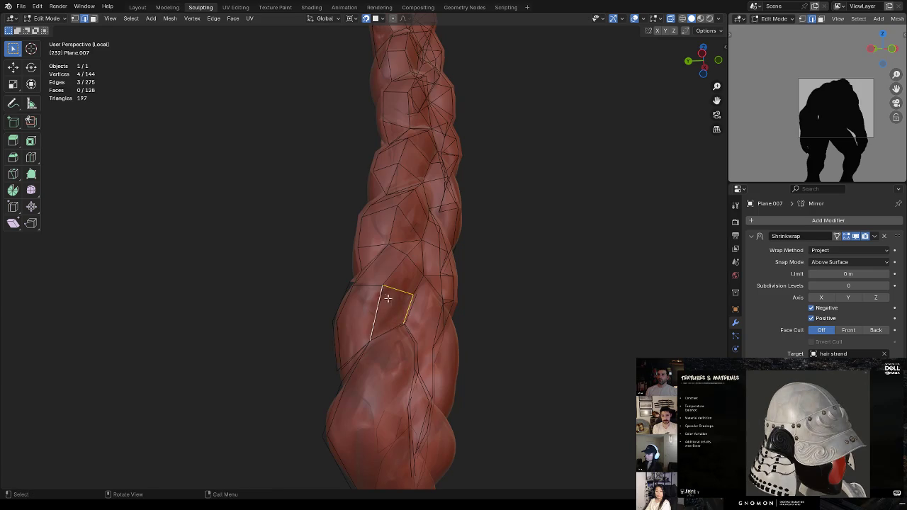
Extrude a new vertex along the gap and fill a face from it
{"action": "key", "text": "1"}
{"action": "left_click", "coordinate": [382, 286]}
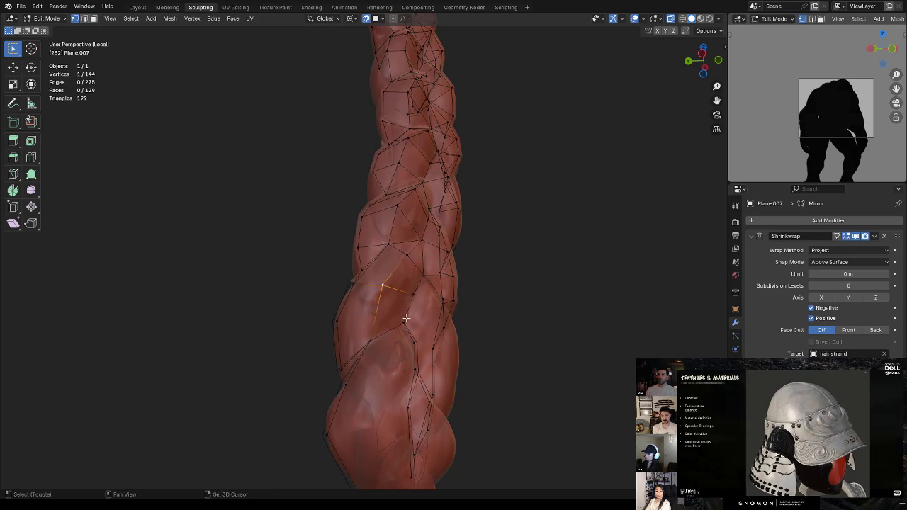
{"action": "middle_click_drag", "start_coordinate": [401, 297], "coordinate": [409, 324]}
{"action": "key", "text": "2"}
{"action": "left_click", "coordinate": [409, 324], "text": "ctrl"}
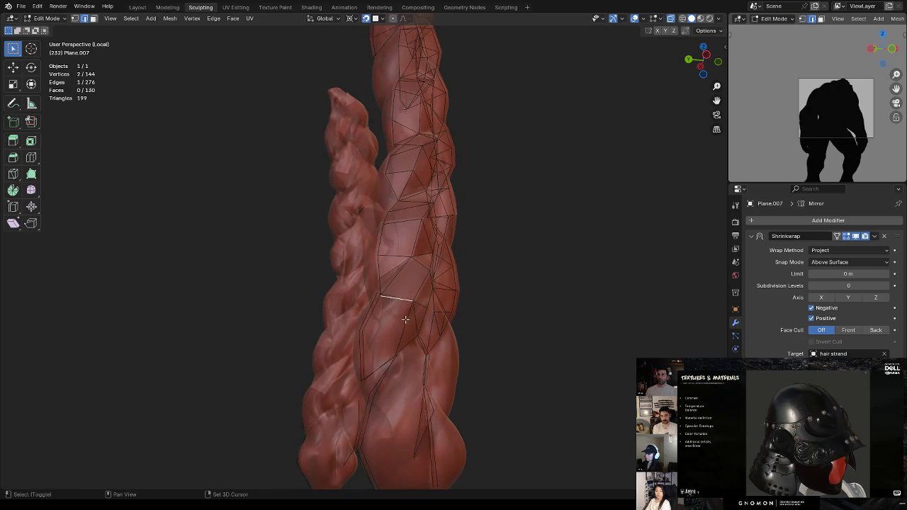
{"action": "key", "text": "1"}
{"action": "key", "text": "e"}
{"action": "left_click", "coordinate": [407, 321]}
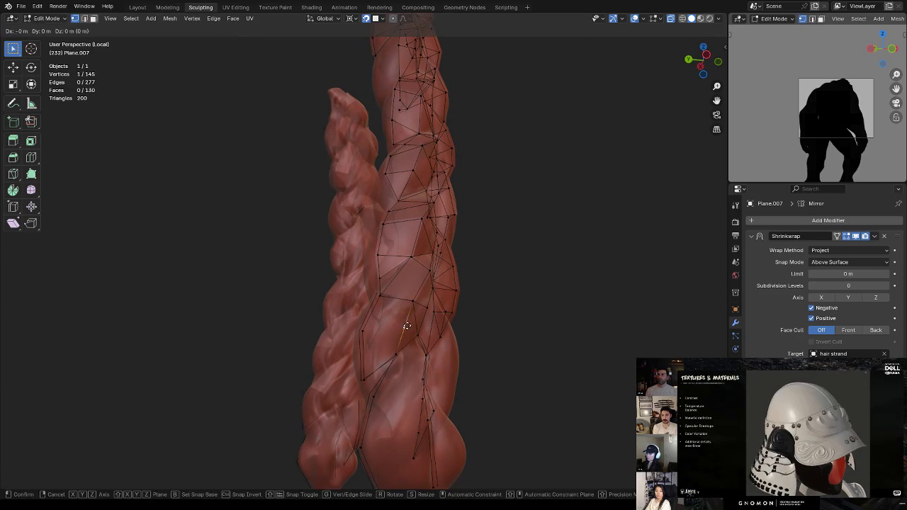
{"action": "key", "text": "f"}
Dissolve the stray edge and fill a new face over the gap
{"action": "middle_click_drag", "start_coordinate": [397, 329], "coordinate": [404, 319]}
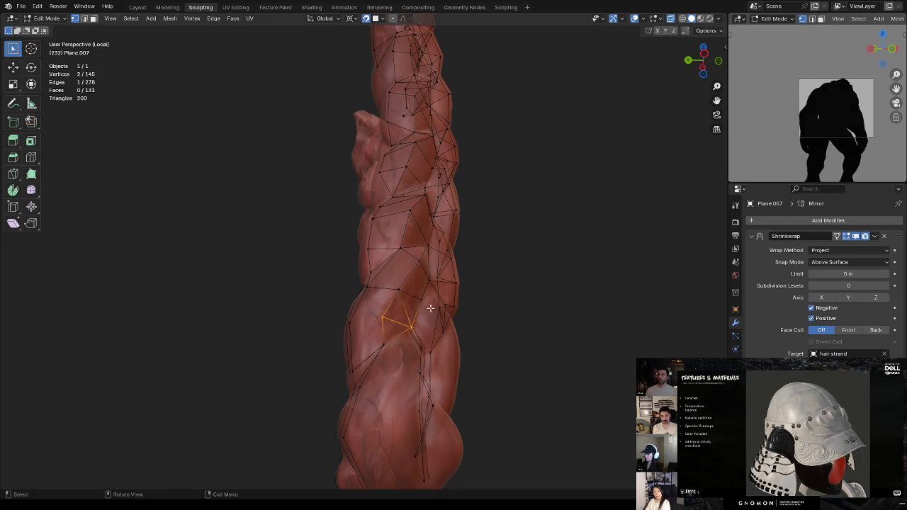
{"action": "key", "text": "x"}
{"action": "left_click", "coordinate": [415, 317]}
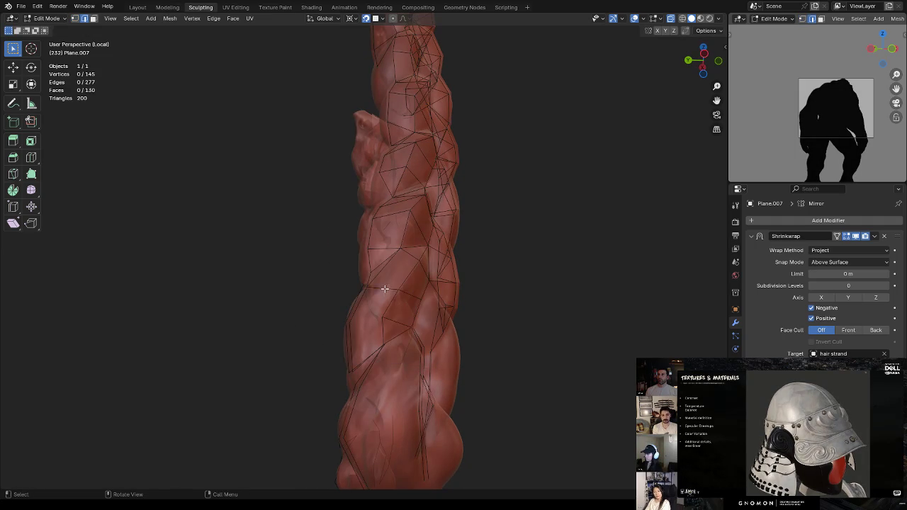
{"action": "left_click", "coordinate": [389, 293], "text": "shift"}
{"action": "middle_click_drag", "start_coordinate": [370, 309], "coordinate": [376, 318]}
{"action": "key", "text": "f"}
Reposition a vertex and fill another face beside it
{"action": "left_click", "coordinate": [378, 322]}
{"action": "key", "text": "g"}
{"action": "left_click", "coordinate": [379, 322]}
{"action": "key", "text": "f"}
{"action": "key", "text": "alt+a"}
{"action": "mouse_move", "coordinate": [404, 336]}
{"action": "middle_mouse_down"}
{"action": "mouse_move", "coordinate": [411, 314]}
{"action": "mouse_move", "coordinate": [392, 333]}
{"action": "middle_mouse_up"}
Fill a triangle between two bordering edges
{"action": "key", "text": "2"}
{"action": "left_click", "coordinate": [394, 347]}
{"action": "left_click", "coordinate": [376, 361], "text": "shift"}
{"action": "key", "text": "f"}
{"action": "key", "text": "1"}
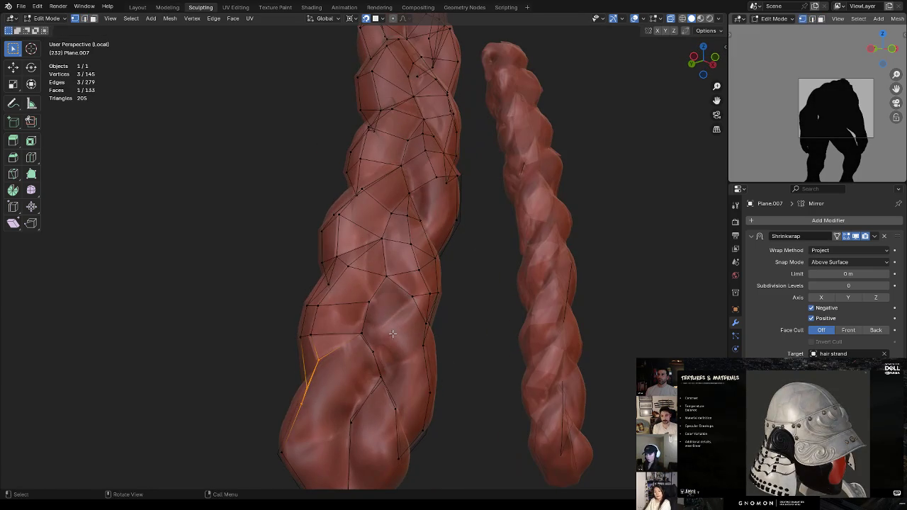
Reposition a vertex near the gap, then return to Object Mode
{"action": "left_click", "coordinate": [368, 301]}
{"action": "left_click", "coordinate": [386, 278], "text": "shift"}
{"action": "middle_click_drag", "start_coordinate": [386, 280], "coordinate": [392, 310]}
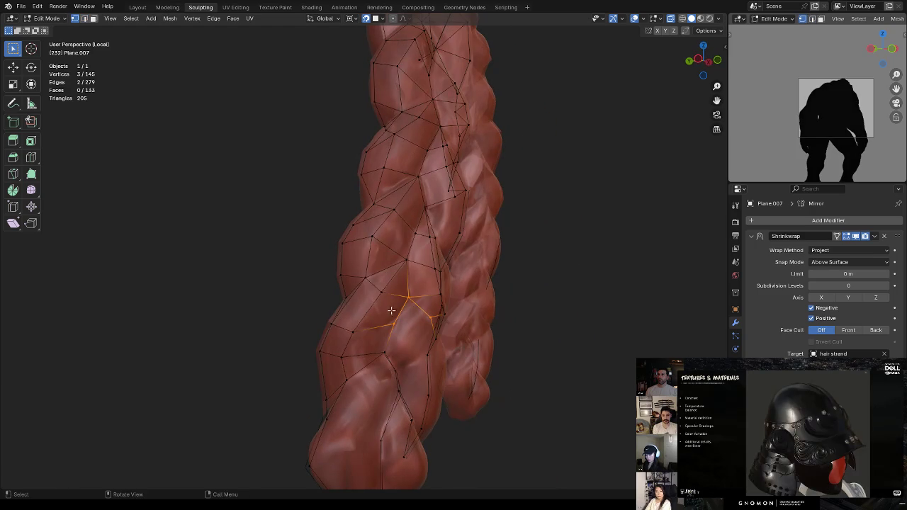
{"action": "left_click", "coordinate": [380, 292]}
{"action": "left_click", "coordinate": [393, 324], "text": "shift"}
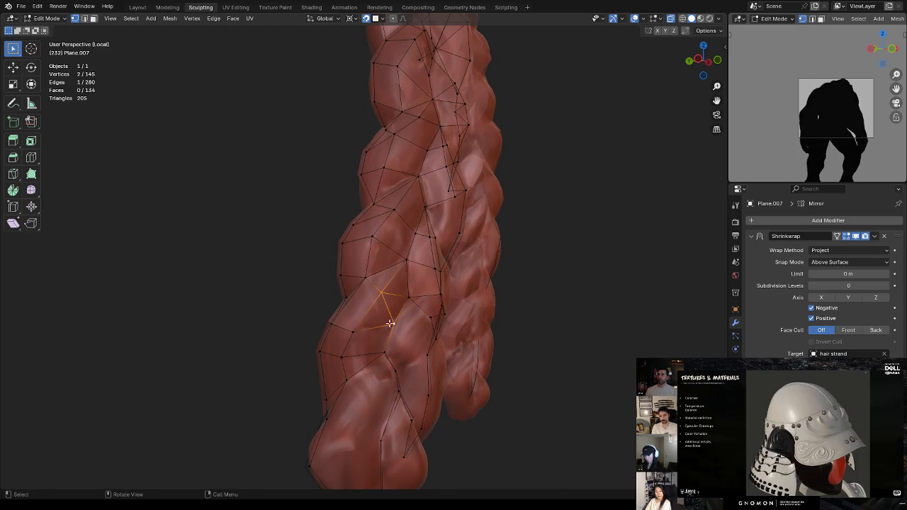
{"action": "left_click", "coordinate": [356, 329]}
{"action": "key", "text": "g"}
{"action": "left_click", "coordinate": [360, 319]}
{"action": "mouse_move", "coordinate": [343, 319]}
{"action": "middle_mouse_down"}
{"action": "mouse_move", "coordinate": [392, 324]}
{"action": "mouse_move", "coordinate": [405, 302]}
{"action": "mouse_move", "coordinate": [458, 309]}
{"action": "mouse_move", "coordinate": [416, 304]}
{"action": "middle_mouse_up"}
{"action": "key", "text": "g"}
{"action": "left_click", "coordinate": [367, 319]}
{"action": "key", "text": "Tab"}
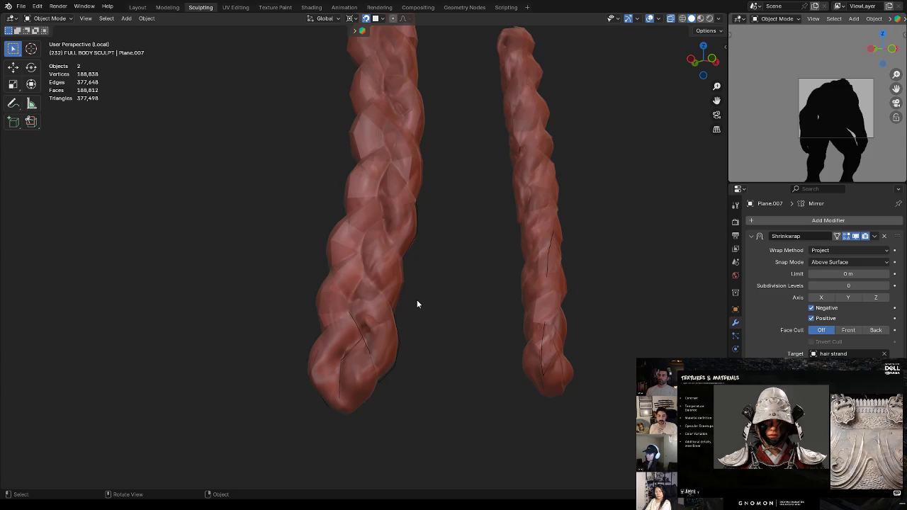
Orbit around both braids and reselect Plane.007 for editing
{"action": "mouse_move", "coordinate": [477, 255]}
{"action": "middle_mouse_down"}
{"action": "mouse_move", "coordinate": [449, 277]}
{"action": "mouse_move", "coordinate": [453, 265]}
{"action": "middle_mouse_up"}
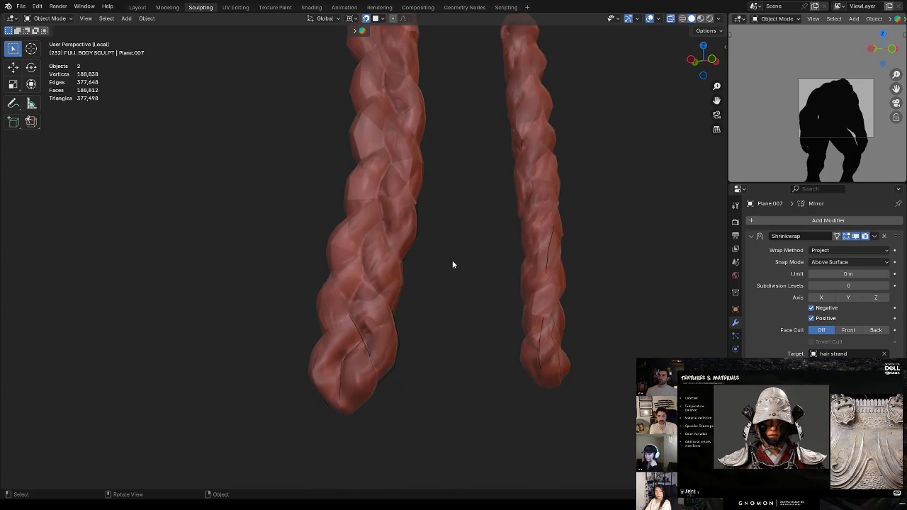
{"action": "middle_click_drag", "start_coordinate": [611, 178], "coordinate": [579, 202]}
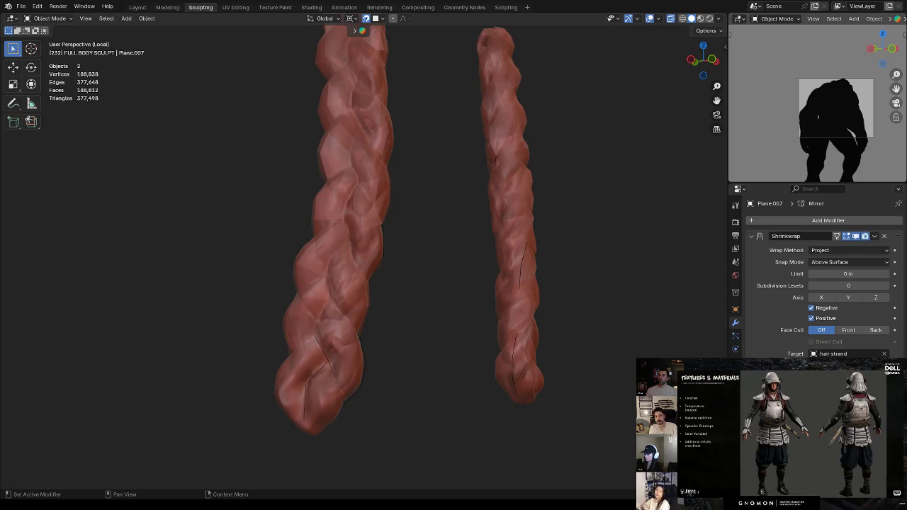
{"action": "left_click", "coordinate": [322, 256]}
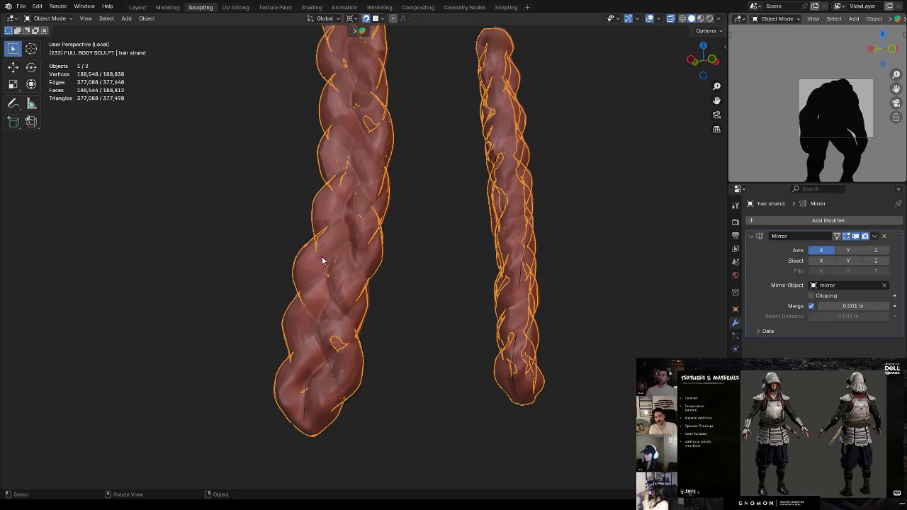
{"action": "key", "text": "Tab"}
{"action": "key", "text": "Tab"}
{"action": "left_click", "coordinate": [305, 262]}
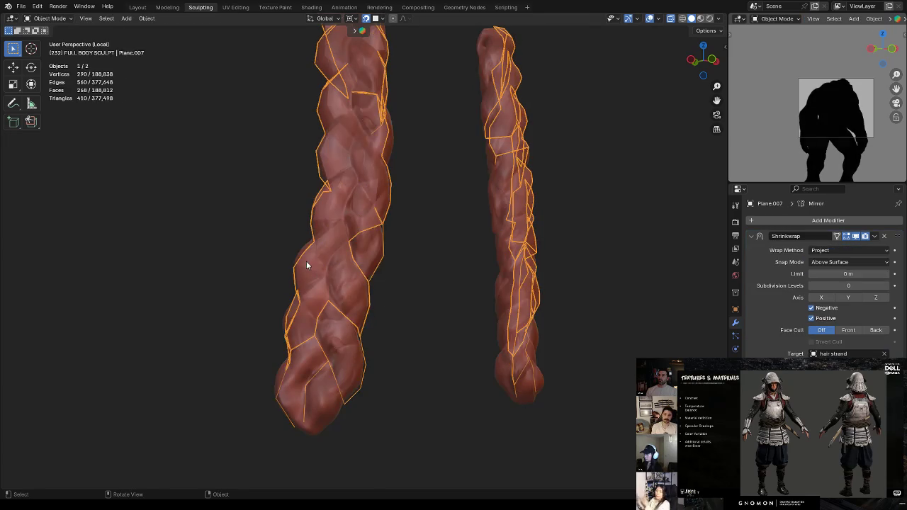
{"action": "key", "text": "Tab"}
{"action": "mouse_move", "coordinate": [383, 256]}
{"action": "middle_mouse_down"}
{"action": "mouse_move", "coordinate": [310, 258]}
{"action": "mouse_move", "coordinate": [374, 278]}
{"action": "mouse_move", "coordinate": [375, 241]}
{"action": "middle_mouse_up"}
Nudge a vertex and select two border vertices of the mesh
{"action": "key", "text": "g"}
{"action": "left_click", "coordinate": [347, 273]}
{"action": "left_click", "coordinate": [364, 248]}
{"action": "left_click", "coordinate": [343, 236], "text": "shift"}
Fill a triangle from three border vertices and a quad next to it
{"action": "left_click", "coordinate": [328, 255], "text": "shift"}
{"action": "key", "text": "f"}
{"action": "left_click", "coordinate": [366, 253]}
{"action": "key", "text": "f"}
{"action": "middle_click_drag", "start_coordinate": [366, 253], "coordinate": [365, 254]}
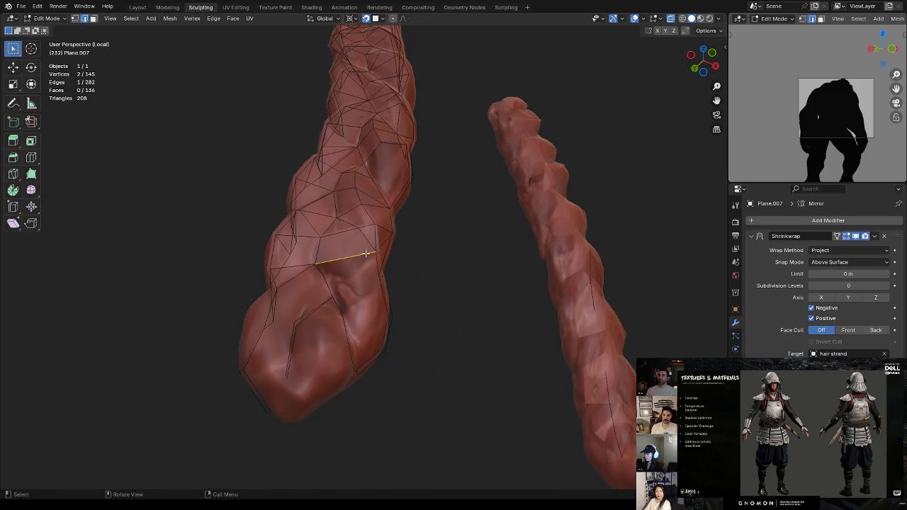
Merge two vertices at center and reposition the merged vertex
{"action": "key", "text": "1"}
{"action": "left_click", "coordinate": [326, 274]}
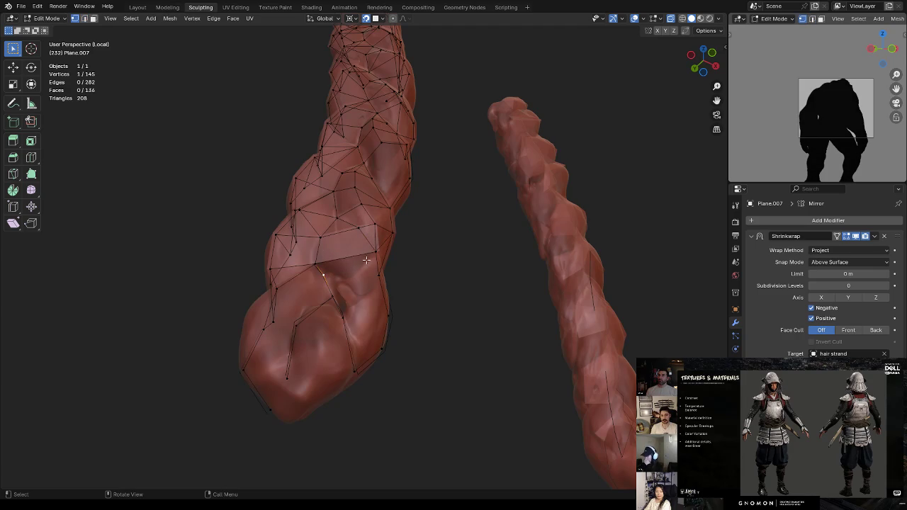
{"action": "middle_click_drag", "start_coordinate": [359, 257], "coordinate": [353, 274]}
{"action": "left_click", "coordinate": [352, 275], "text": "shift"}
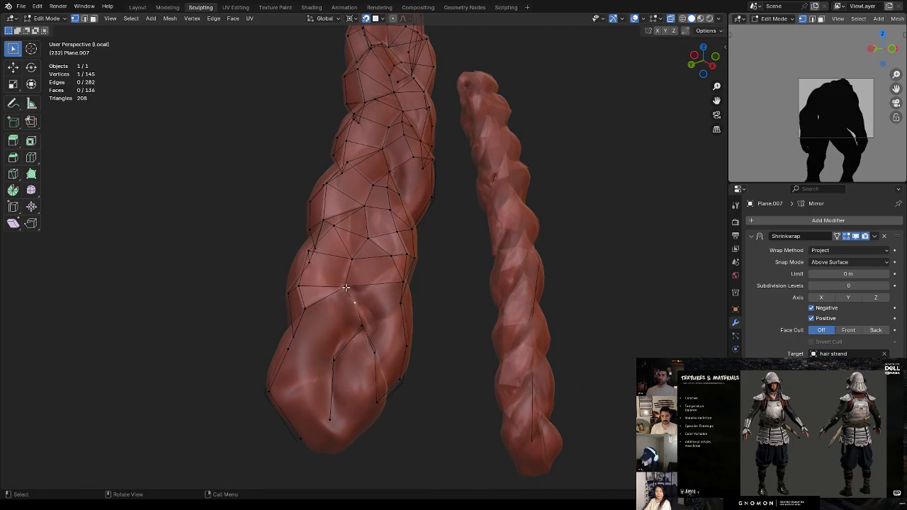
{"action": "key", "text": "m"}
{"action": "left_click", "coordinate": [359, 254]}
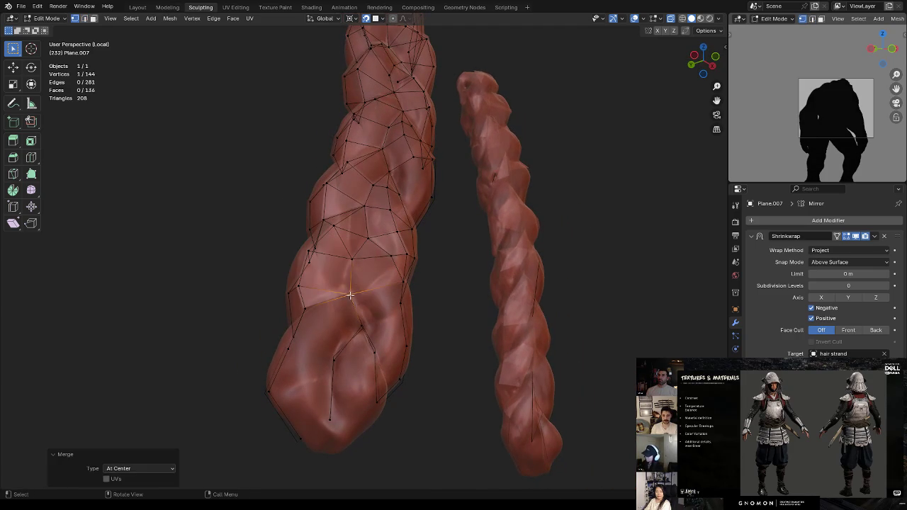
{"action": "key", "text": "g"}
{"action": "left_click", "coordinate": [341, 284]}
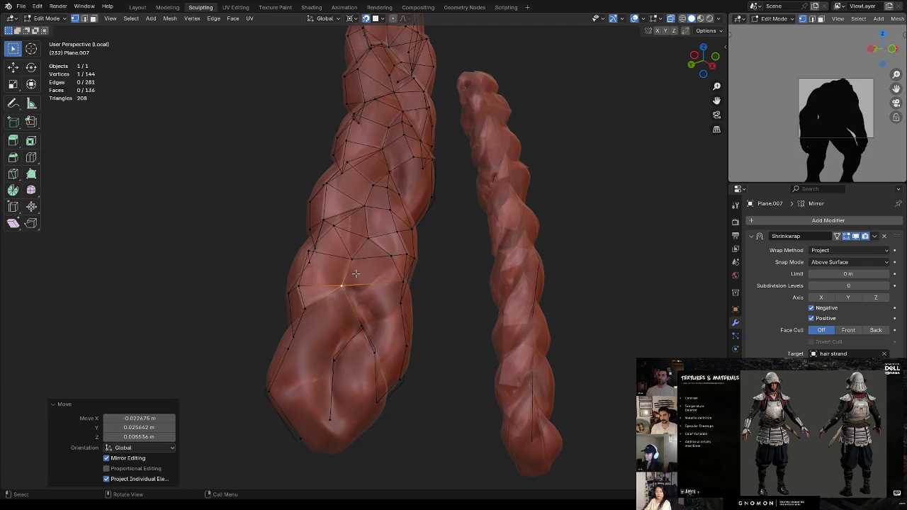
Fill a triangle face and adjust a vertex near the strand tip
{"action": "left_click", "coordinate": [400, 283], "text": "shift"}
{"action": "key", "text": "f"}
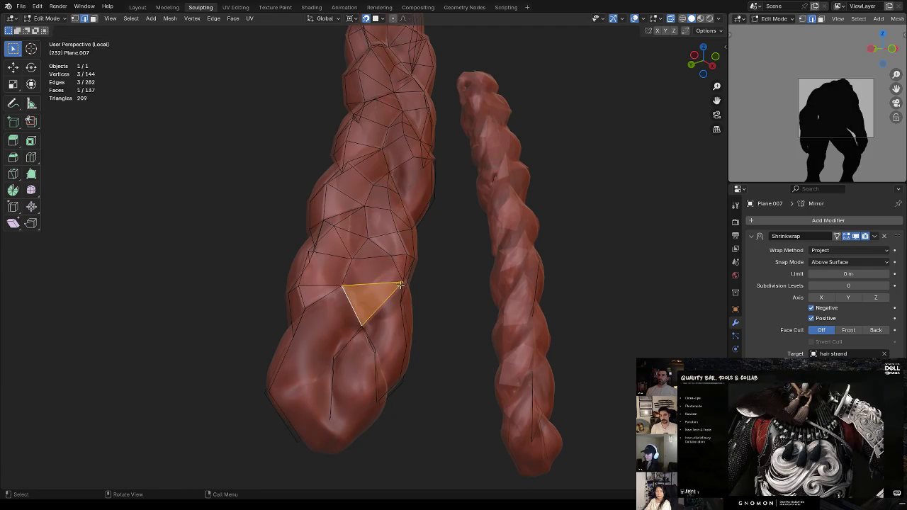
{"action": "mouse_move", "coordinate": [399, 294]}
{"action": "middle_mouse_down"}
{"action": "mouse_move", "coordinate": [385, 274]}
{"action": "mouse_move", "coordinate": [365, 283]}
{"action": "middle_mouse_up"}
{"action": "left_click", "coordinate": [379, 280]}
{"action": "key", "text": "g"}
{"action": "left_click", "coordinate": [360, 286]}
Fill faces between the selected edges near the tip
{"action": "left_click", "coordinate": [354, 292]}
{"action": "left_click", "coordinate": [363, 289], "text": "shift"}
{"action": "key", "text": "f"}
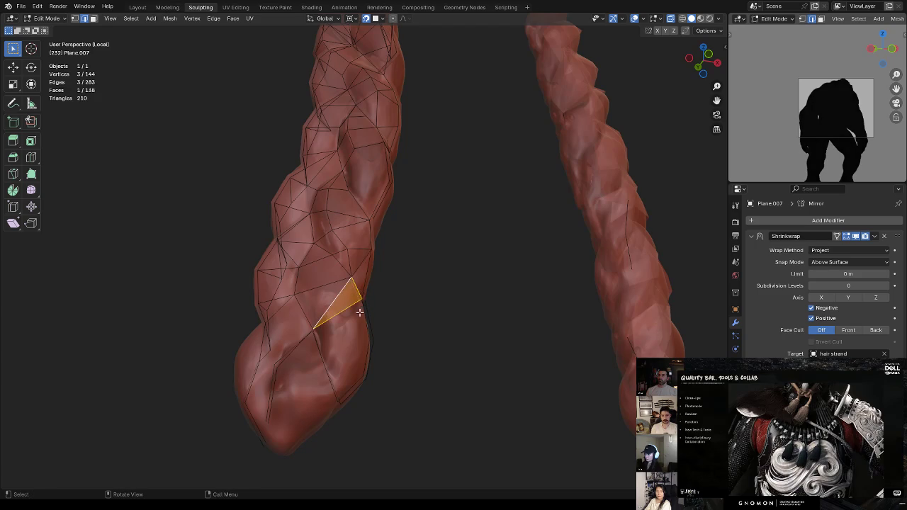
{"action": "mouse_move", "coordinate": [367, 303]}
{"action": "middle_mouse_down"}
{"action": "mouse_move", "coordinate": [356, 297]}
{"action": "mouse_move", "coordinate": [352, 324]}
{"action": "middle_mouse_up"}
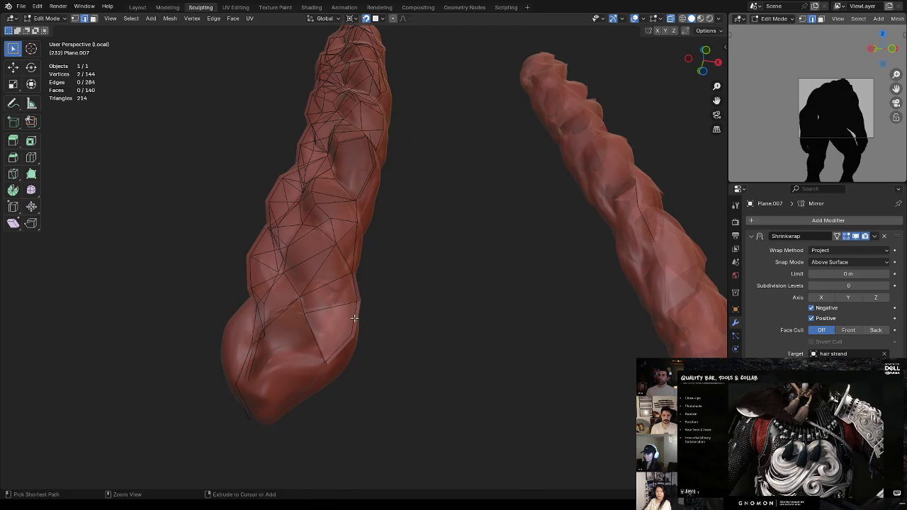
{"action": "key", "text": "f"}
{"action": "key", "text": "f"}
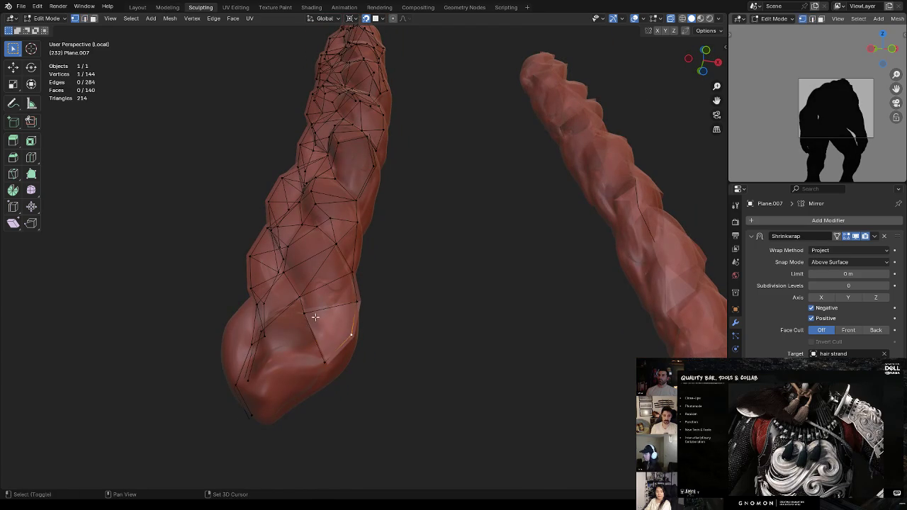
{"action": "mouse_move", "coordinate": [352, 324]}
{"action": "middle_mouse_down"}
{"action": "mouse_move", "coordinate": [358, 312]}
{"action": "mouse_move", "coordinate": [329, 326]}
{"action": "mouse_move", "coordinate": [371, 318]}
{"action": "mouse_move", "coordinate": [386, 337]}
{"action": "middle_mouse_up"}
Move a vertex into place and fill a new face
{"action": "left_click", "coordinate": [329, 326]}
{"action": "key", "text": "g"}
{"action": "left_click", "coordinate": [334, 339]}
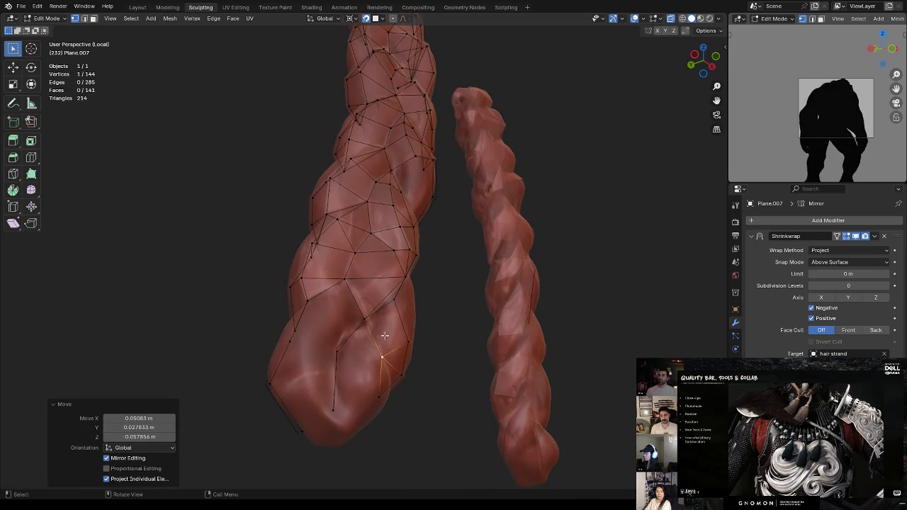
{"action": "key", "text": "alt+a"}
{"action": "key", "text": "f"}
Fill a face between two edges bordering the gap
{"action": "key", "text": "1"}
{"action": "left_click", "coordinate": [338, 351]}
{"action": "key", "text": "2"}
{"action": "left_click", "coordinate": [353, 299]}
{"action": "left_click", "coordinate": [333, 286], "text": "shift"}
{"action": "key", "text": "f"}
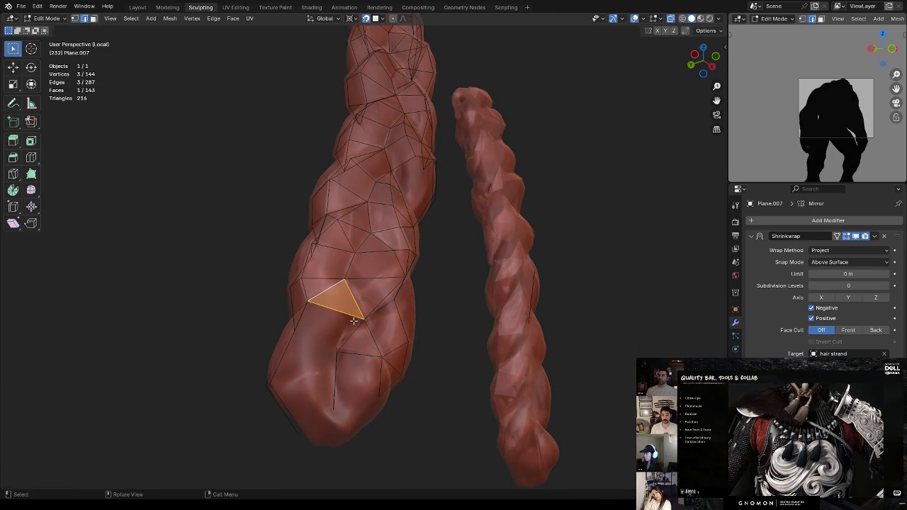
Fill more faces lower on the strand
{"action": "left_click", "coordinate": [350, 308]}
{"action": "mouse_move", "coordinate": [351, 308]}
{"action": "middle_mouse_down"}
{"action": "mouse_move", "coordinate": [380, 314]}
{"action": "mouse_move", "coordinate": [380, 331]}
{"action": "middle_mouse_up"}
{"action": "key", "text": "f"}
{"action": "key", "text": "f"}
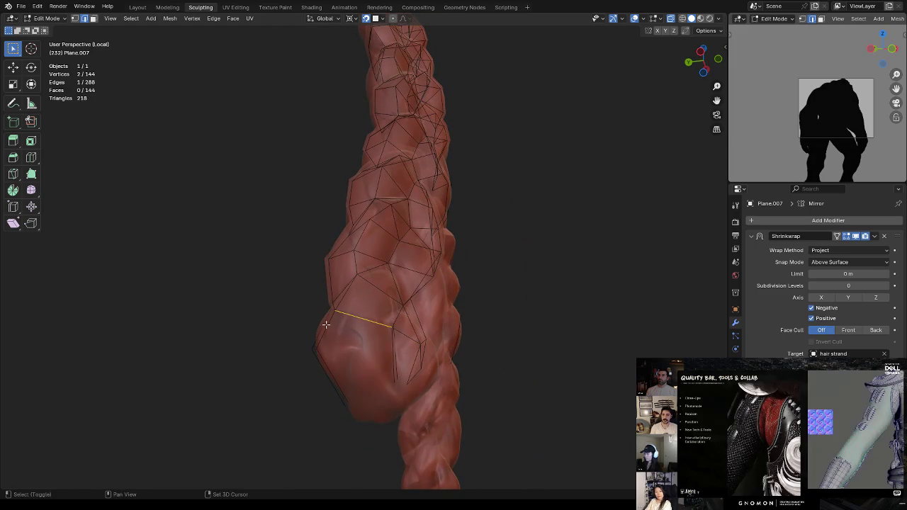
{"action": "left_click", "coordinate": [326, 321], "text": "shift"}
{"action": "left_click", "coordinate": [386, 322], "text": "shift"}
{"action": "key", "text": "f"}
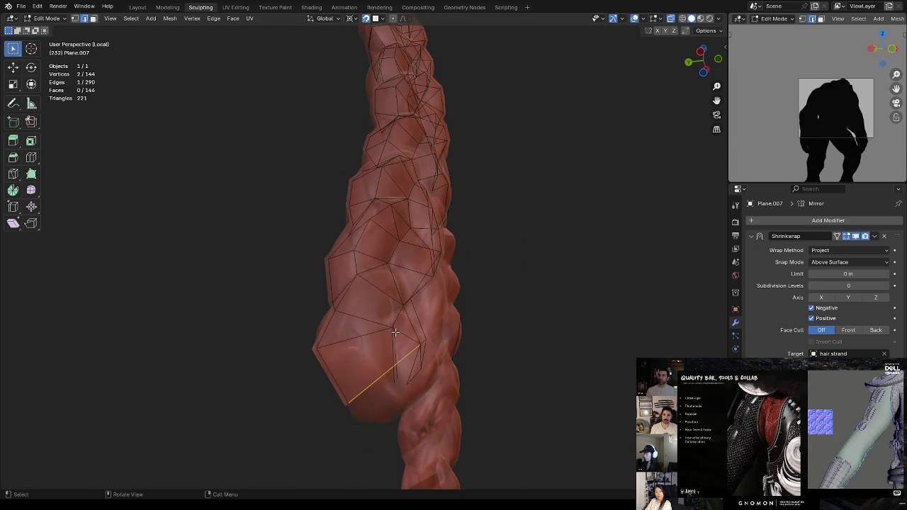
Select the quad's edges and an edge near the strand tip
{"action": "left_click", "coordinate": [394, 327]}
{"action": "left_click", "coordinate": [317, 347], "text": "shift"}
{"action": "left_click", "coordinate": [394, 383], "text": "shift"}
{"action": "left_click", "coordinate": [348, 403], "text": "shift"}
{"action": "mouse_move", "coordinate": [398, 328]}
{"action": "middle_mouse_down"}
{"action": "mouse_move", "coordinate": [356, 340]}
{"action": "mouse_move", "coordinate": [355, 349]}
{"action": "middle_mouse_up"}
{"action": "left_click", "coordinate": [371, 339]}
Add an edge loop across the strand near the tip and adjust a vertex
{"action": "key", "text": "ctrl+r"}
{"action": "left_click", "coordinate": [335, 372]}
{"action": "left_click", "coordinate": [333, 402]}
{"action": "key", "text": "g"}
{"action": "left_click", "coordinate": [331, 406]}
{"action": "key", "text": "g"}
{"action": "left_click", "coordinate": [335, 360]}
Add two more loop cuts near the strand's bottom
{"action": "mouse_move", "coordinate": [335, 359]}
{"action": "middle_mouse_down"}
{"action": "mouse_move", "coordinate": [367, 349]}
{"action": "mouse_move", "coordinate": [333, 364]}
{"action": "mouse_move", "coordinate": [352, 376]}
{"action": "middle_mouse_up"}
{"action": "key", "text": "ctrl+r"}
{"action": "left_click", "coordinate": [346, 348]}
{"action": "middle_click_drag", "start_coordinate": [406, 393], "coordinate": [404, 380]}
{"action": "key", "text": "ctrl+r"}
{"action": "left_click", "coordinate": [336, 423]}
{"action": "left_click", "coordinate": [367, 408]}
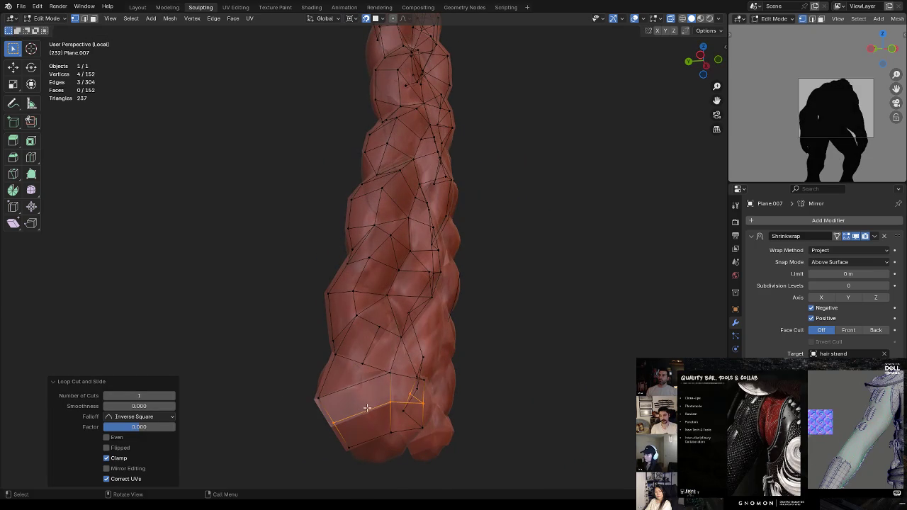